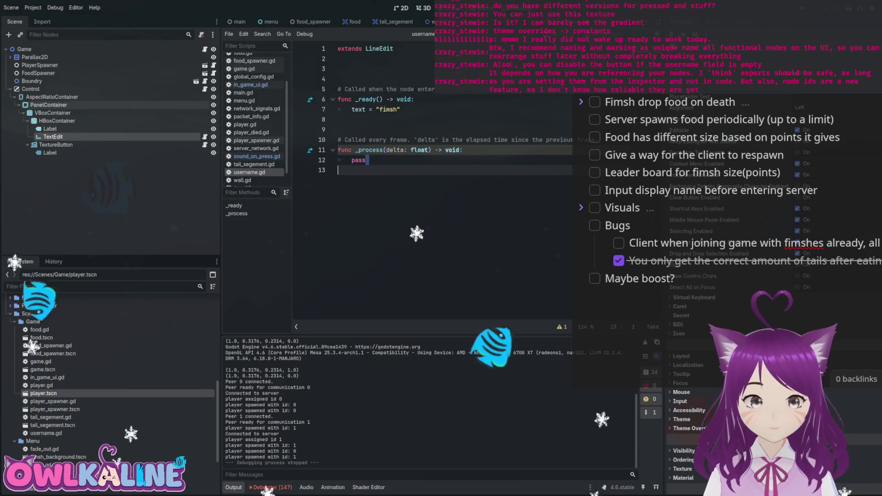
- Select the Control node to show its properties, then place the caret in username.gd
left_click(30, 89)
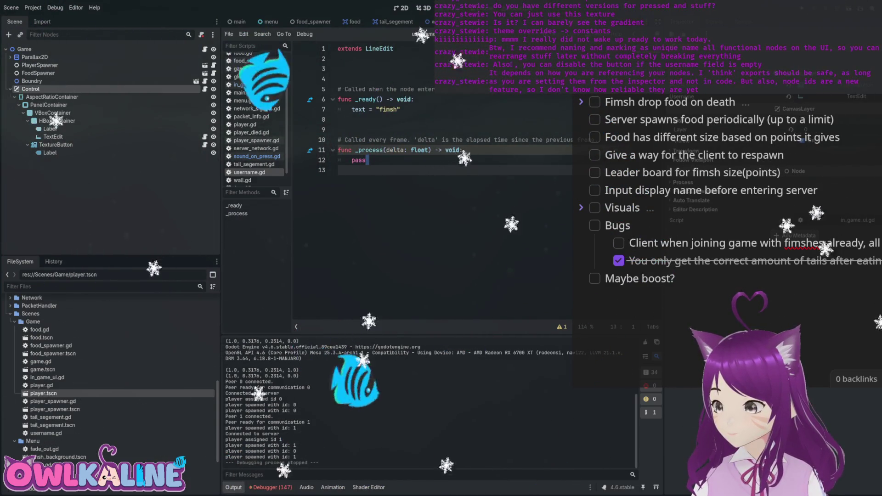
left_click(338, 119)
- Declare random_names as a multi-line Array[String] under extends LineEdit, starting with Fimsh
left_click(338, 69)
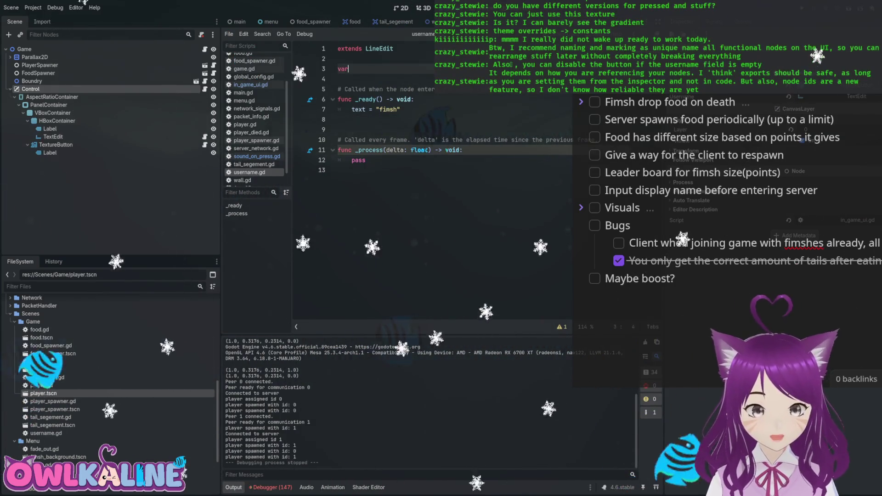
type("rando")
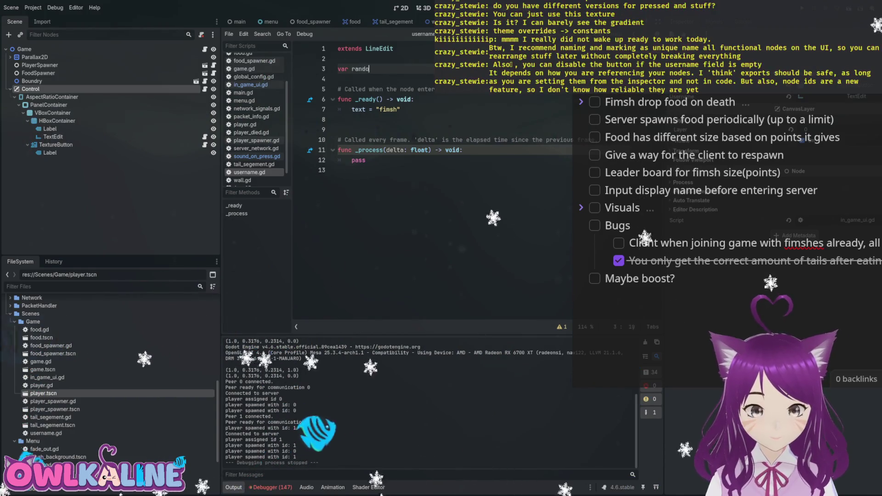
type("m_names: [")
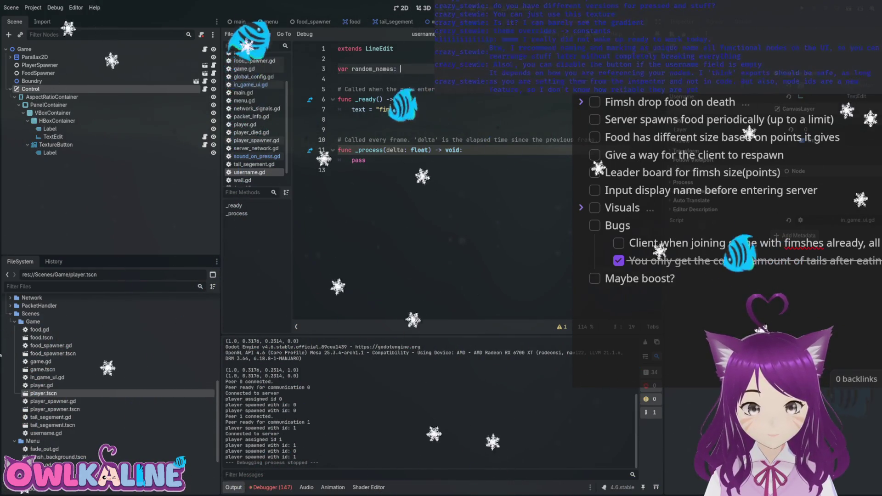
key("BackSpace")
type("Array[")
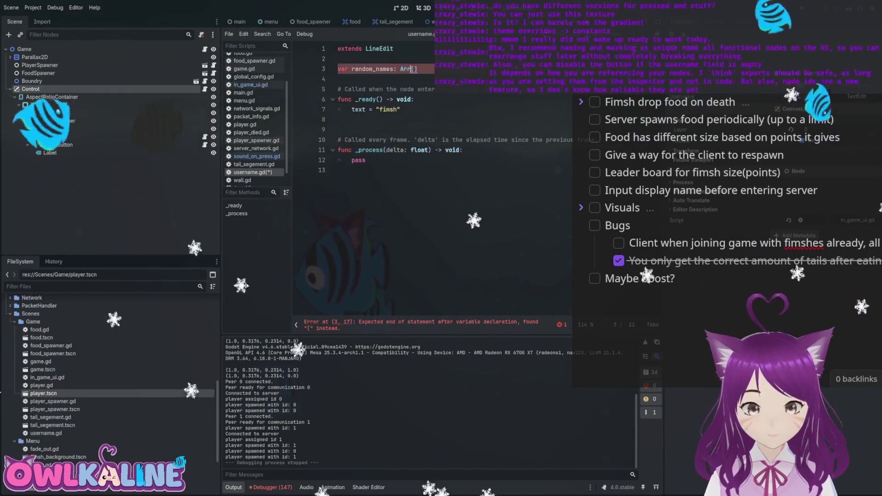
type("String]")
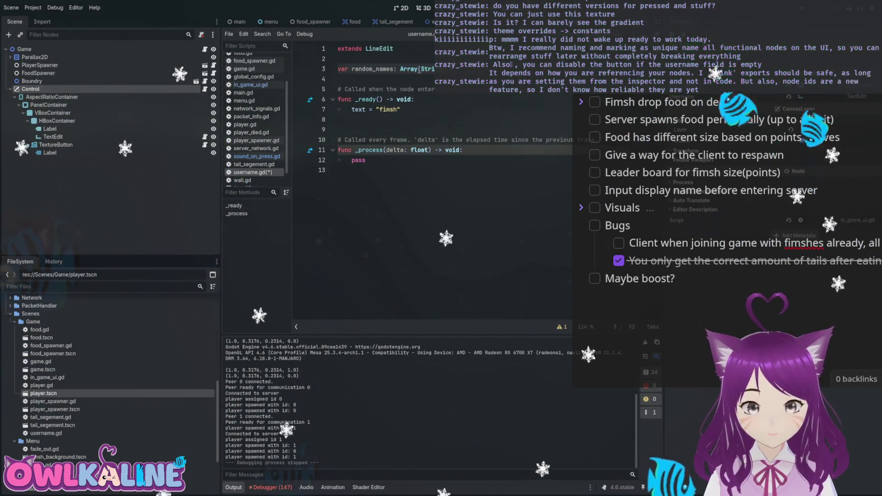
key("Return")
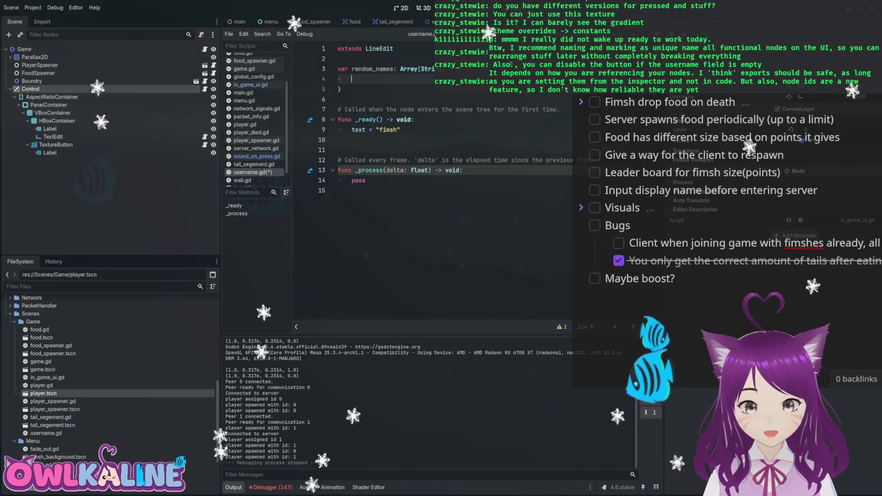
left_click(455, 68)
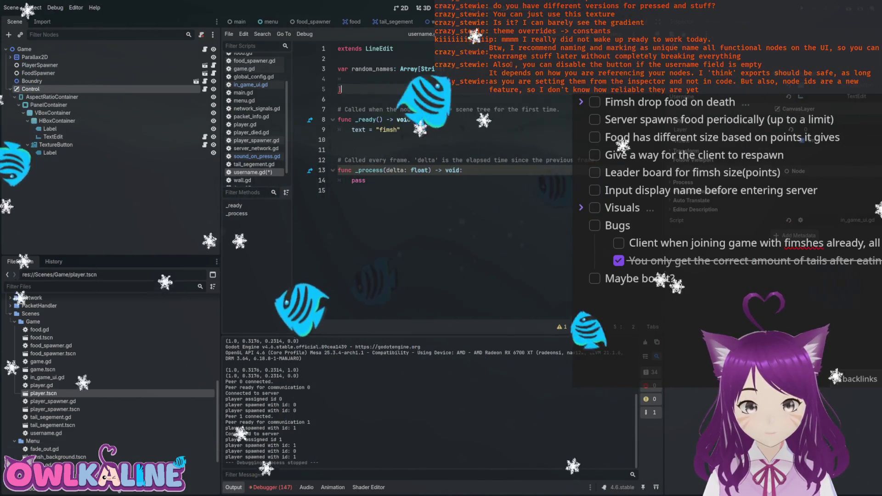
left_click(351, 78)
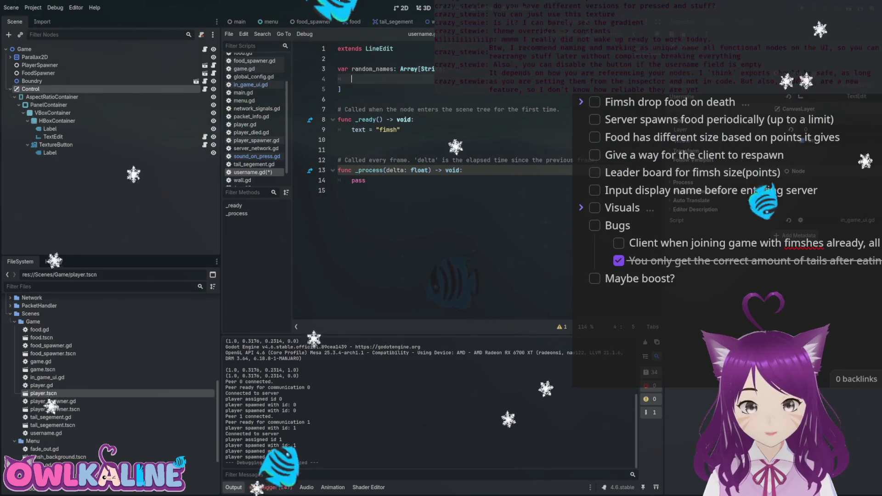
type(",")
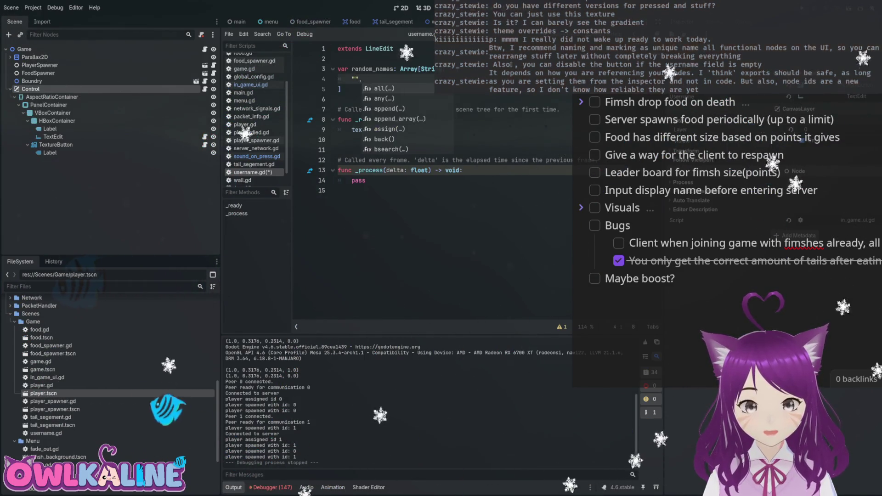
key("End")
key("Return")
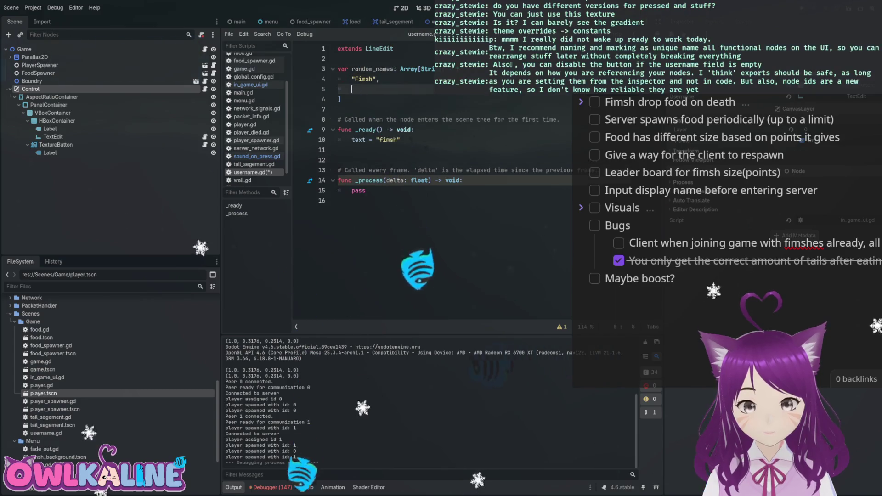
- Add the Fimshoria, NeoFimsh and SwimmerFimsh entries to the array
type("F")
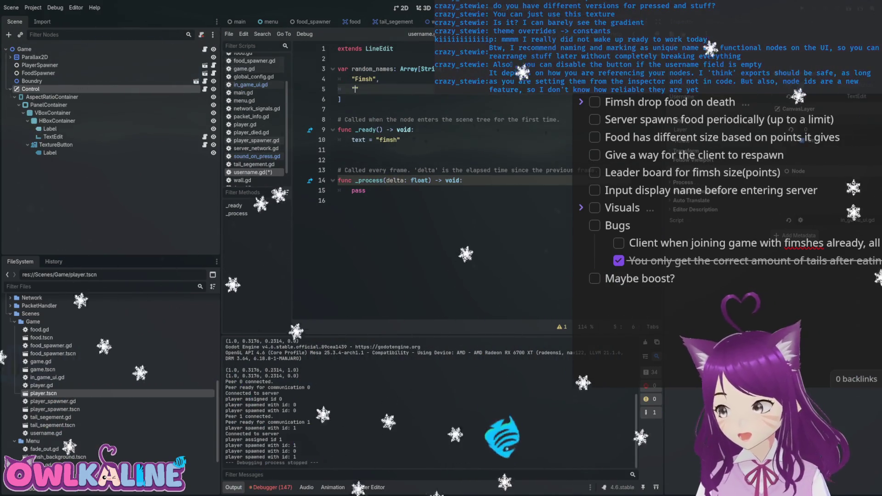
type("imshoria")
key("End")
type(",")
key("Return")
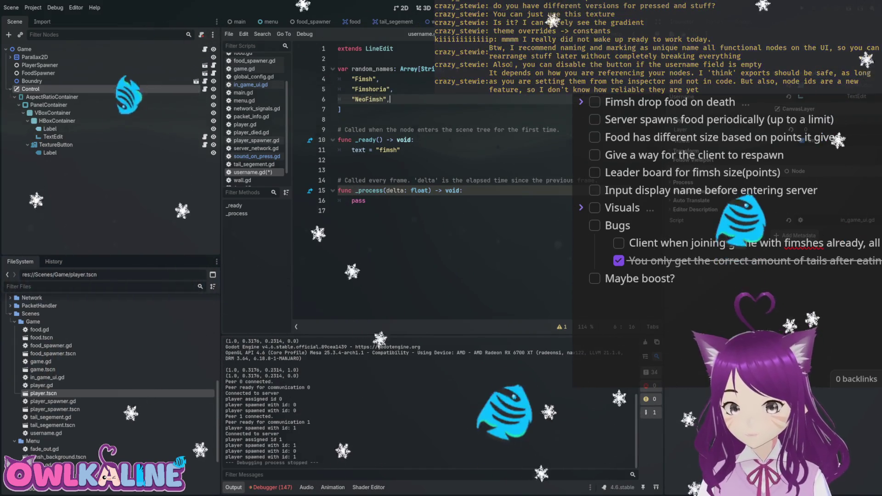
key("End")
type(",")
key("Return")
type("\"")
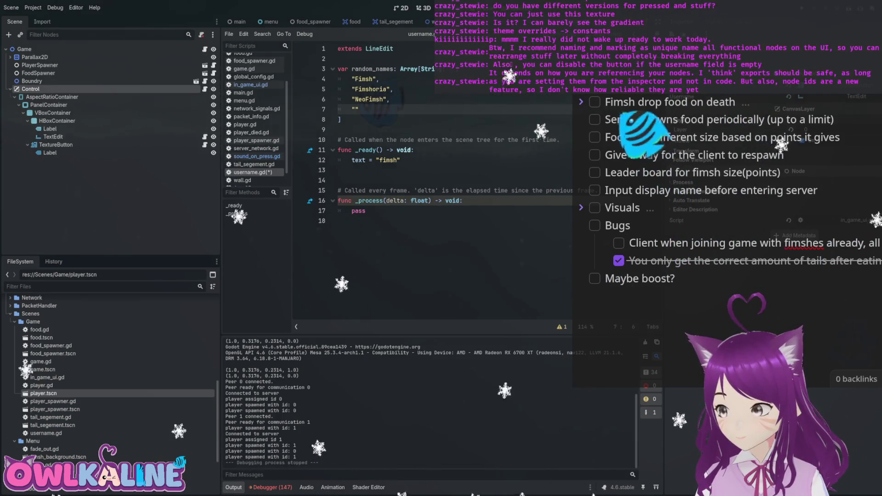
type("Swimmer")
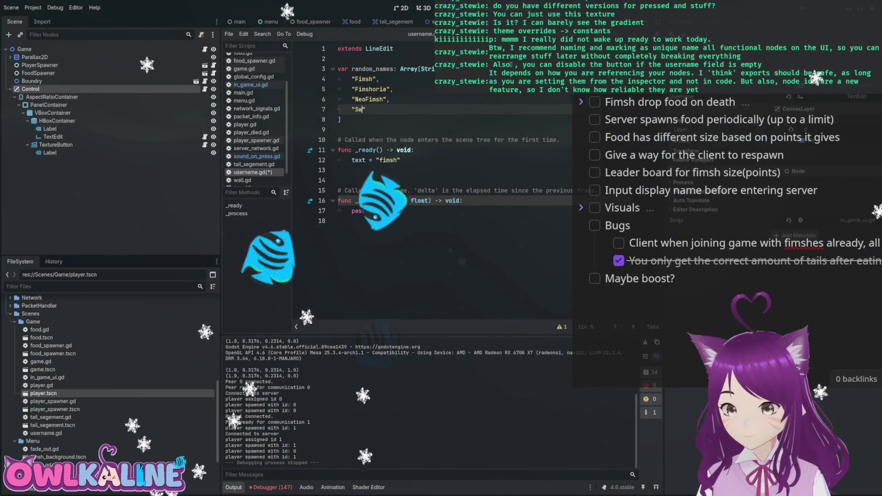
type("FImsh")
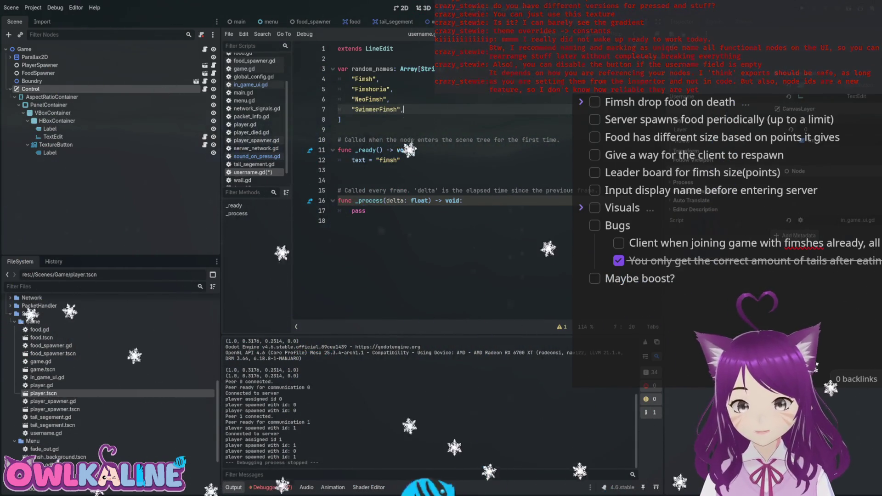
- Finish the list with Fimshtastic, GalaticFimsh and GigantifiedFimsh
key("Return")
type("\"Fimsha")
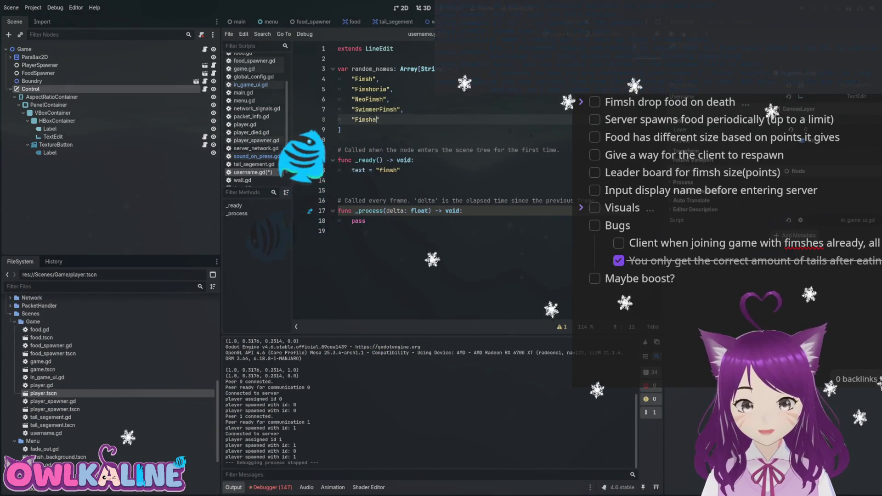
key("BackSpace")
type("tastic")
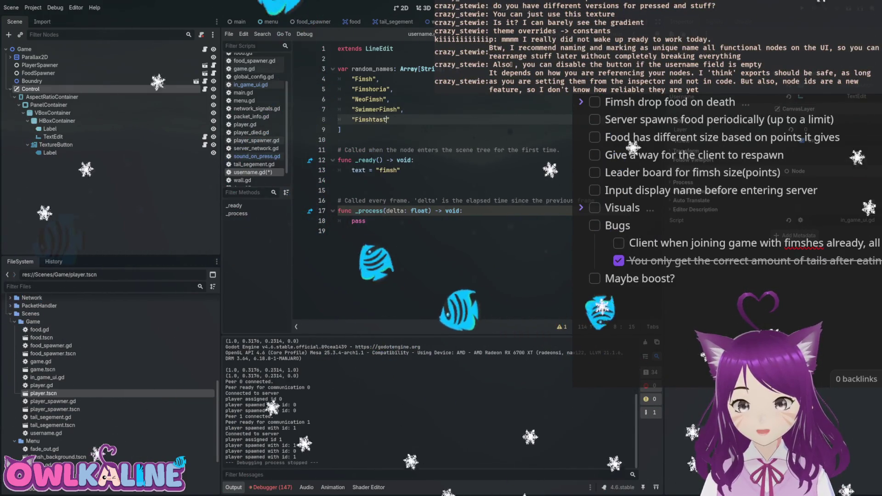
type("\",")
key("Return")
type("\"")
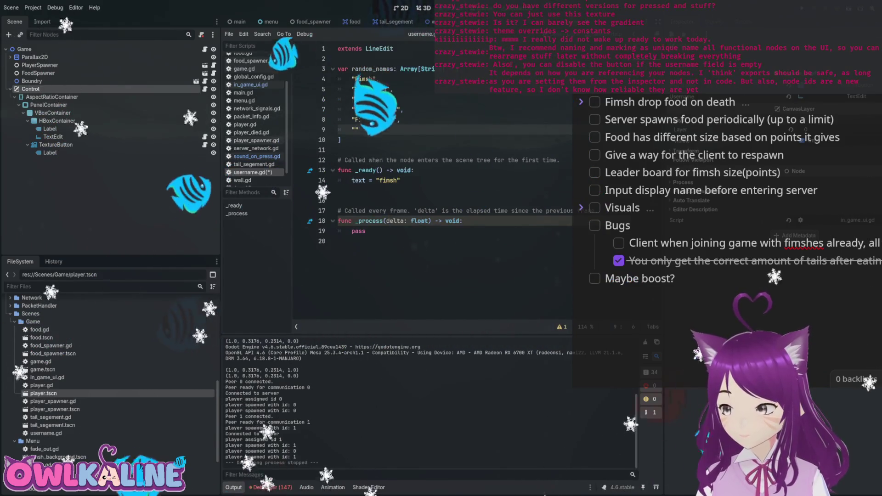
type("Galati")
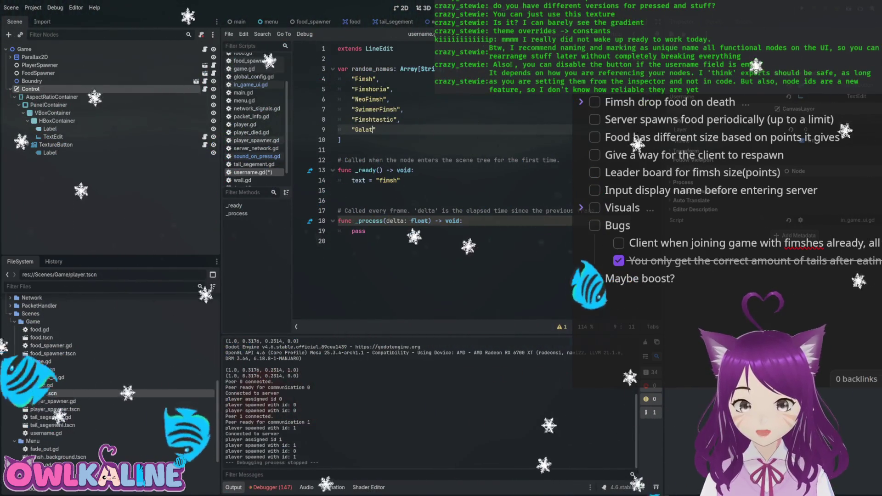
type("cFimsh\",")
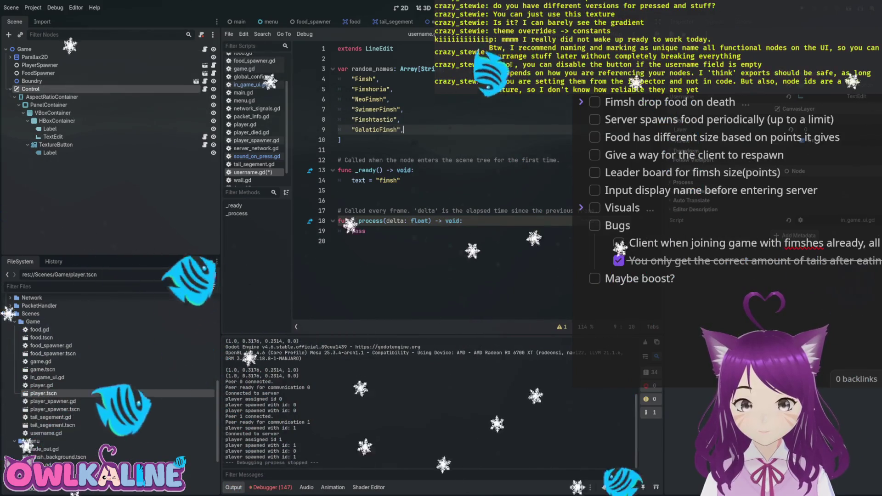
key("Return")
type("GGiga")
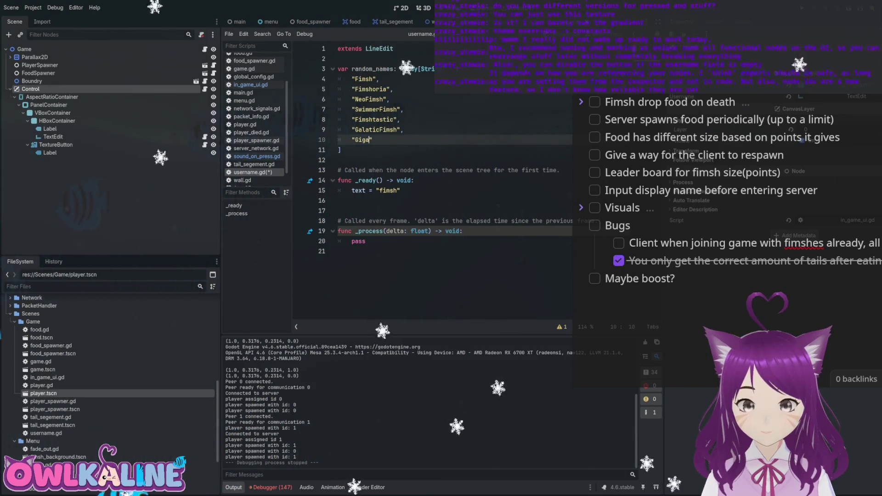
type("tifiedFimsh")
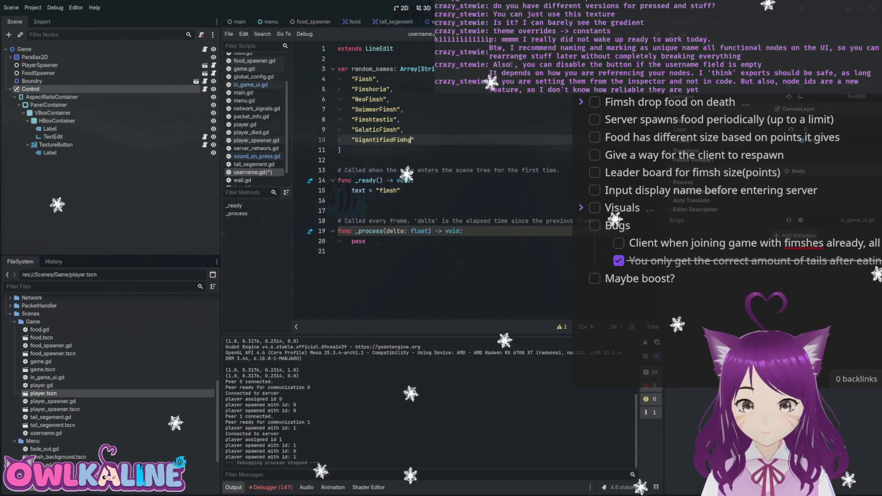
type(",")
key("Return")
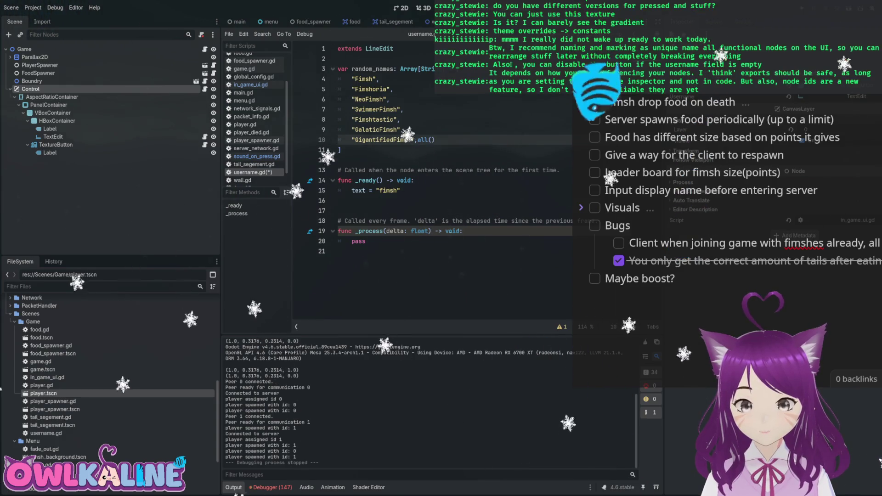
key("BackSpace")
key("Return")
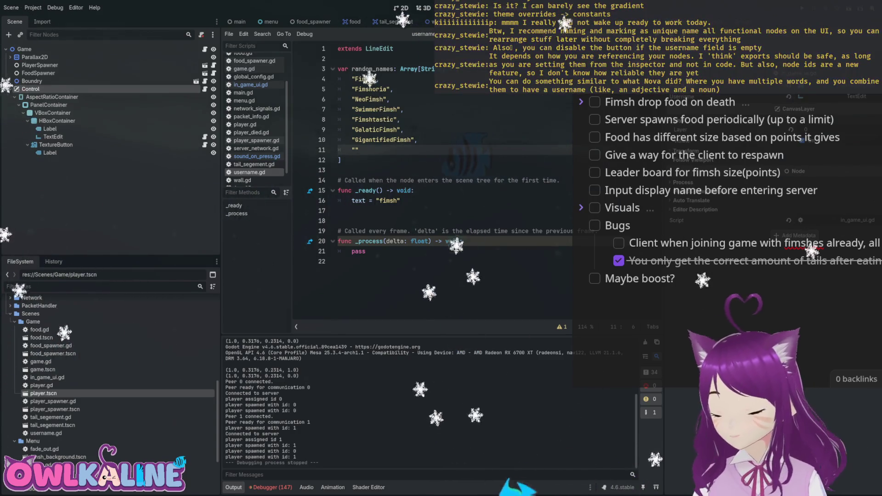
left_click(394, 48)
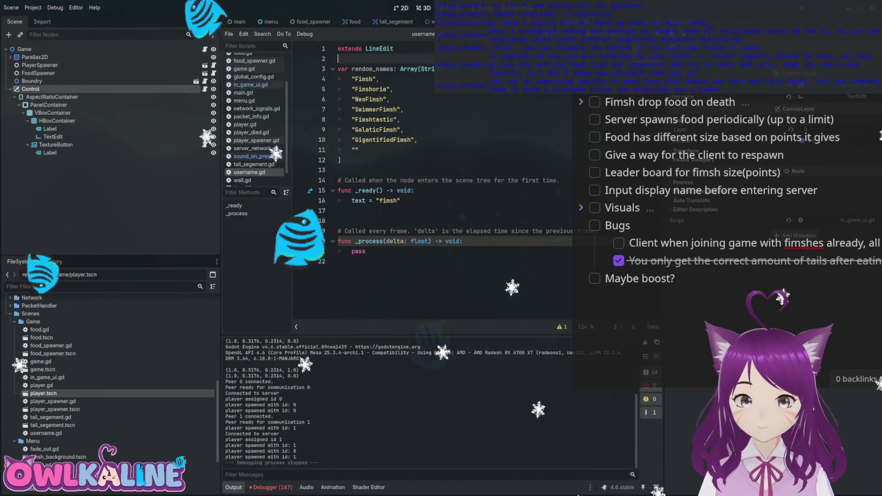
- Declare an adjectives Array[String] above the names array and duplicate it as nouns
key("Return")
key("Return")
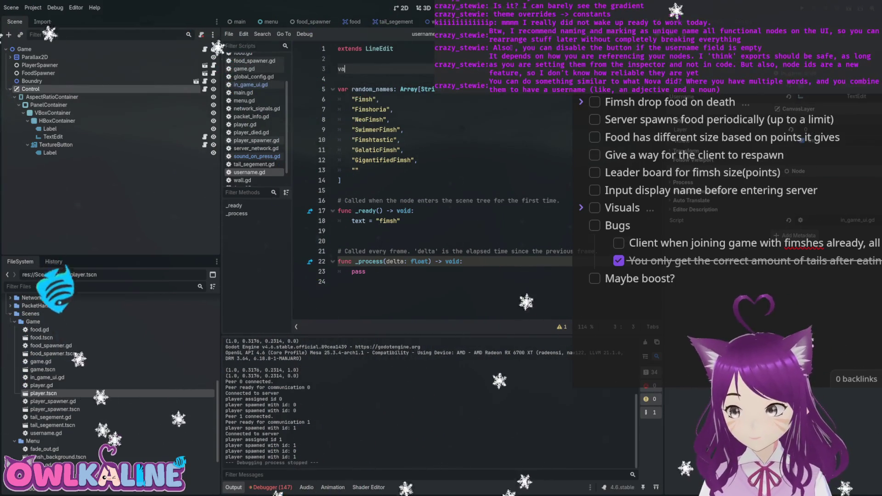
type("r ad")
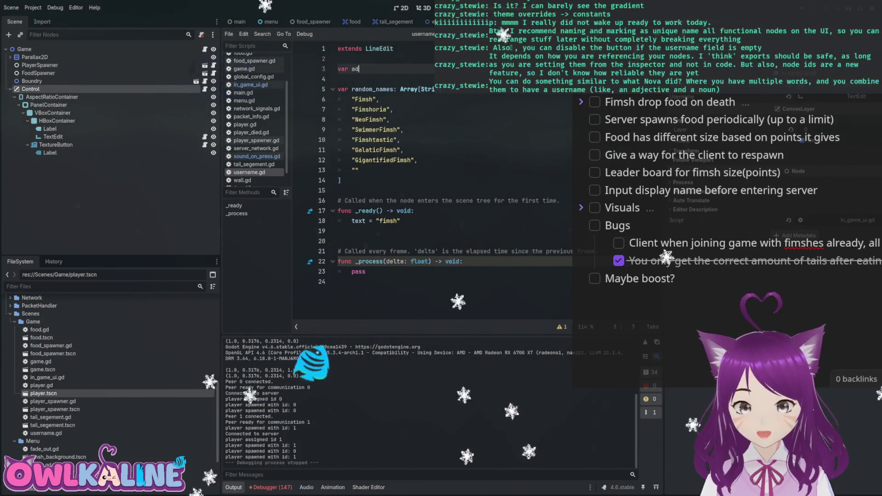
type("rray[String")
key("shift+Home")
key("ctrl+alt+Down")
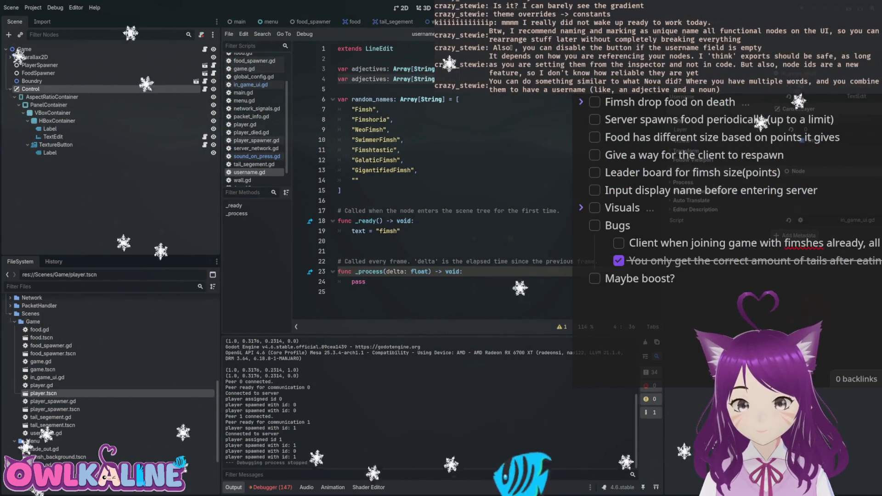
double_click(343, 79)
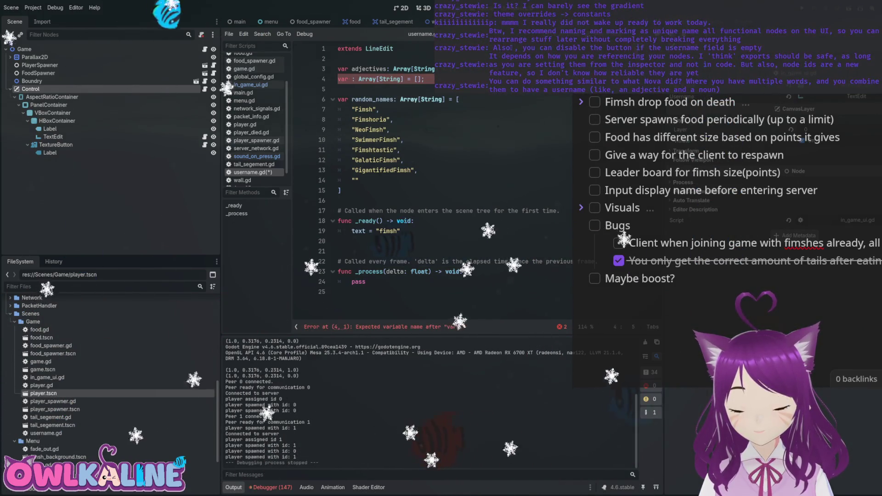
key("Return")
key("ctrl+s")
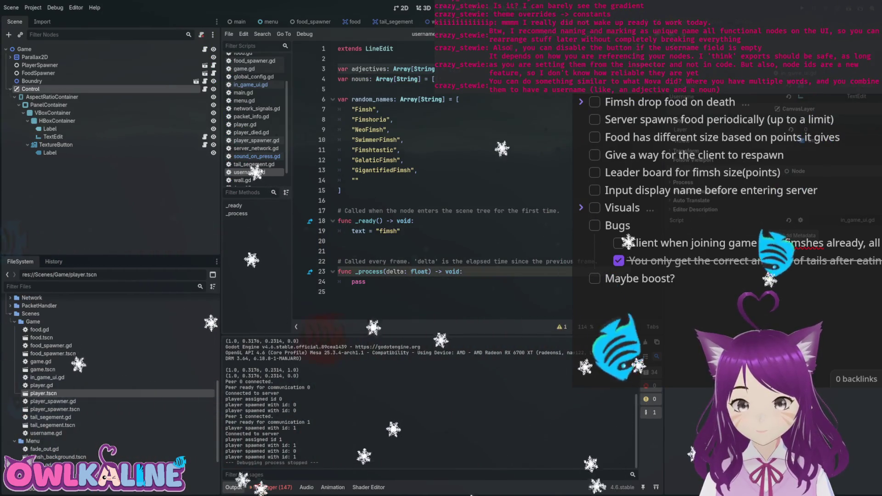
- Put "fimsh" in both arrays and delete the old random_names array
left_click(400, 292)
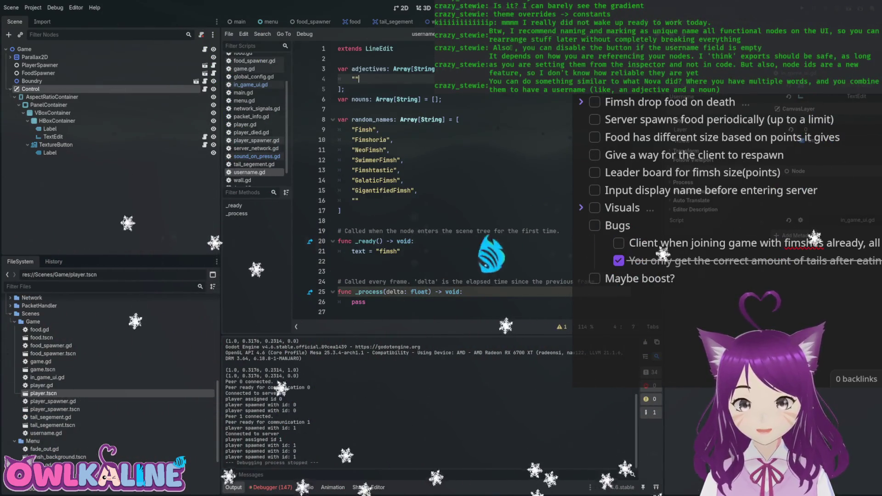
type("fimsh\",")
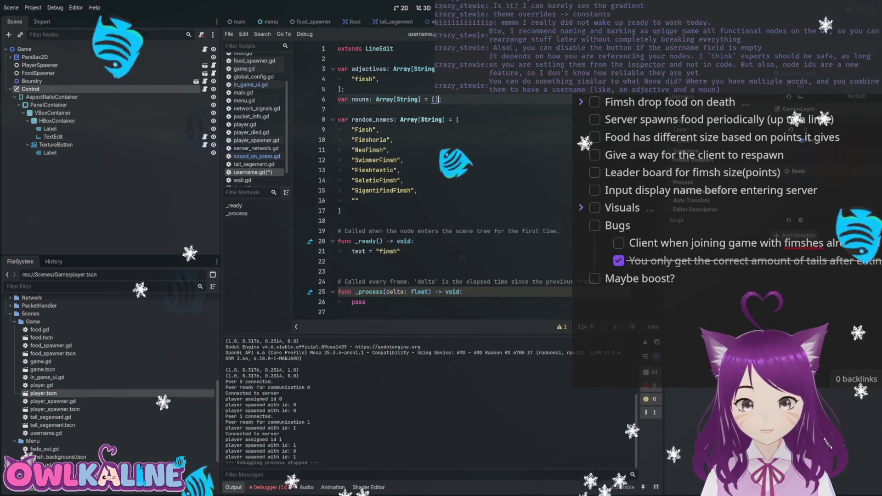
left_click(434, 99)
key("Return")
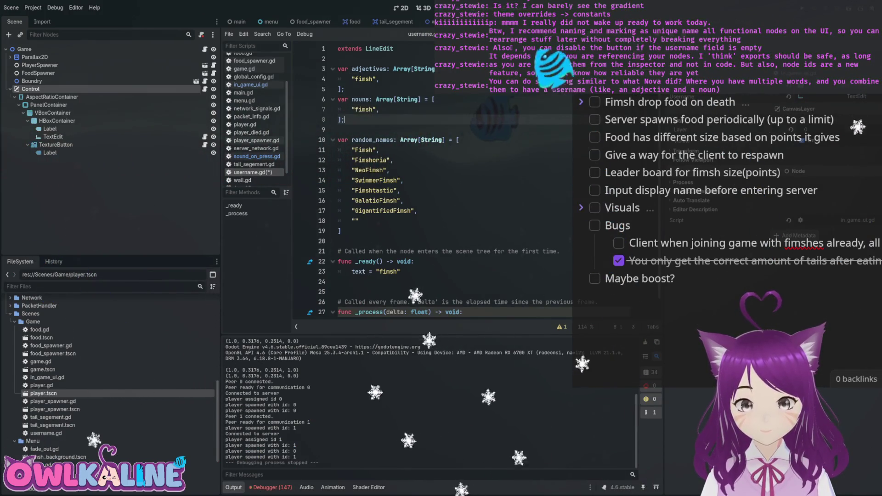
left_click_drag(343, 231, 345, 120)
key("BackSpace")
- Add "Galatic" to adjectives, capitalize its Fimsh entry, and save
left_click(380, 79)
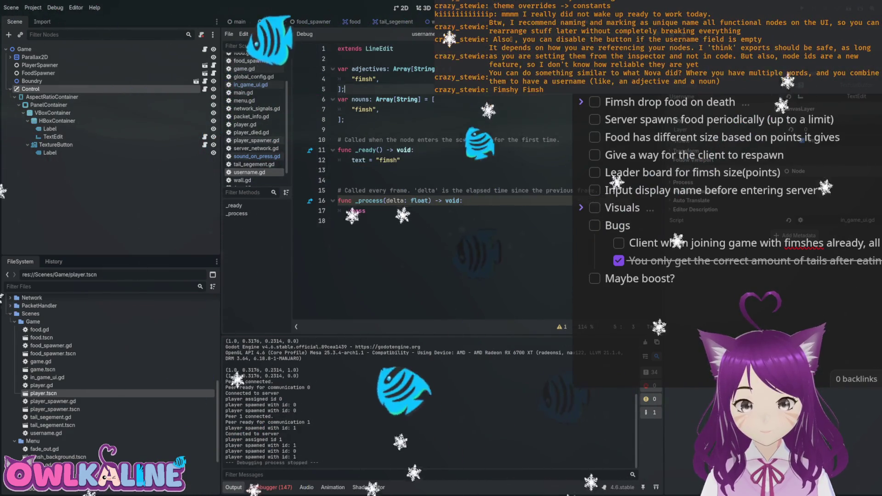
key("Return")
type("\"Galatic")
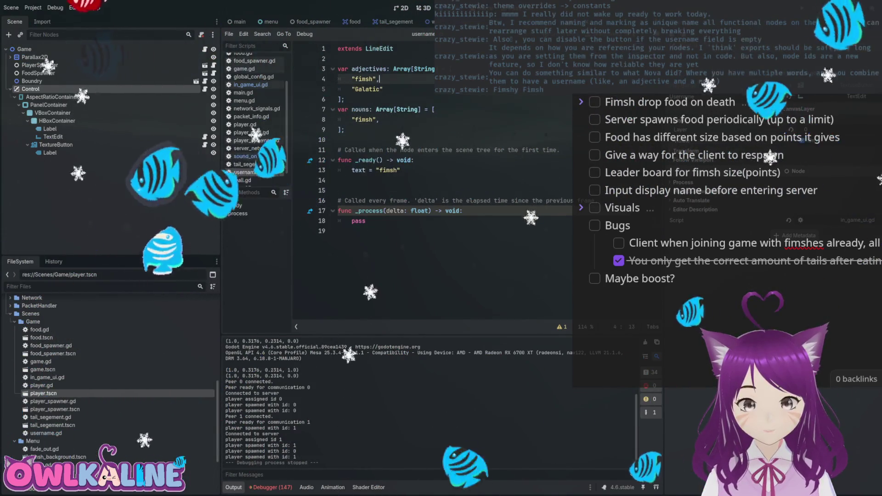
key("BackSpace")
type("F")
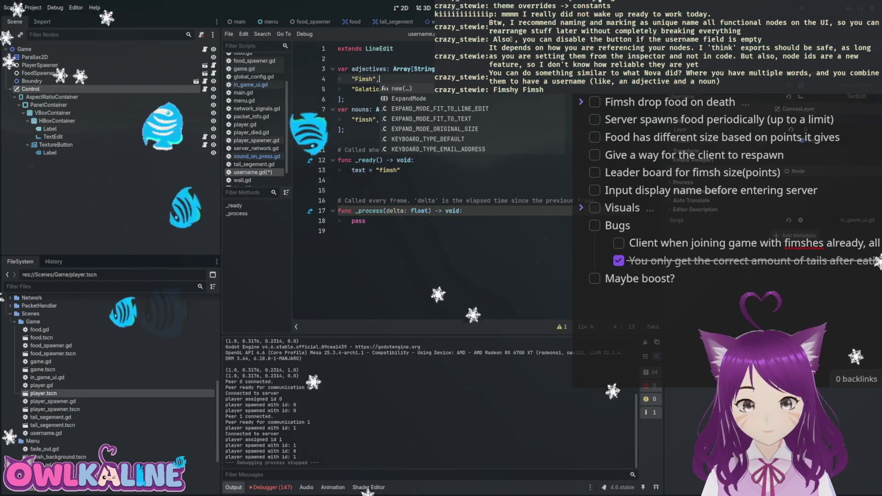
key("Escape")
key("Down")
key("End")
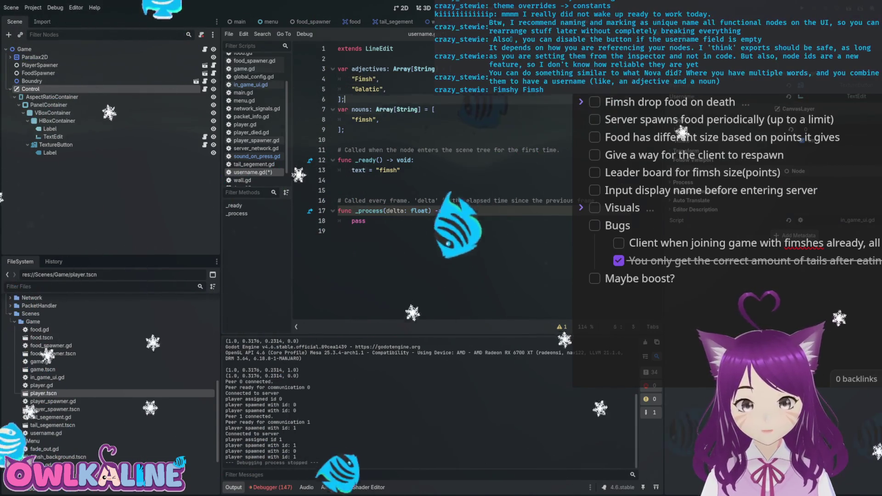
key("ctrl+s")
- Add "Fimshy" and "Slimey" to the adjectives, plus an empty entry
left_click(380, 120)
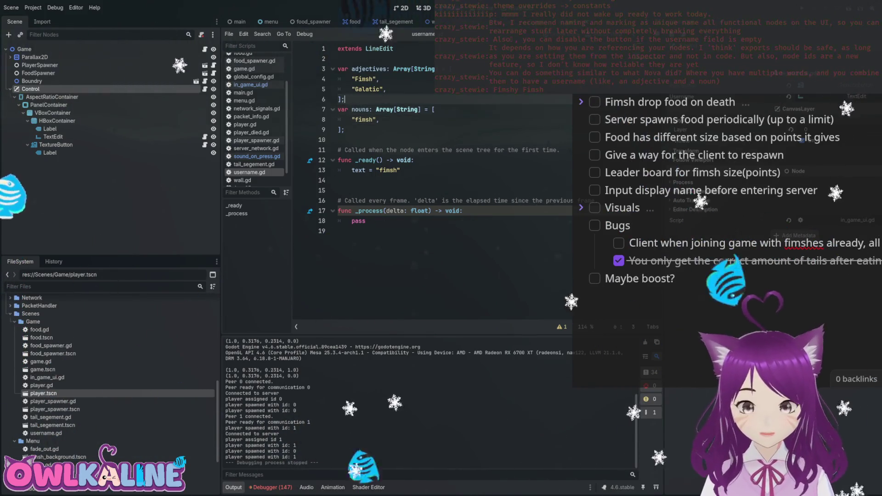
left_click(386, 89)
key("Return")
type("\"Fimshy\",")
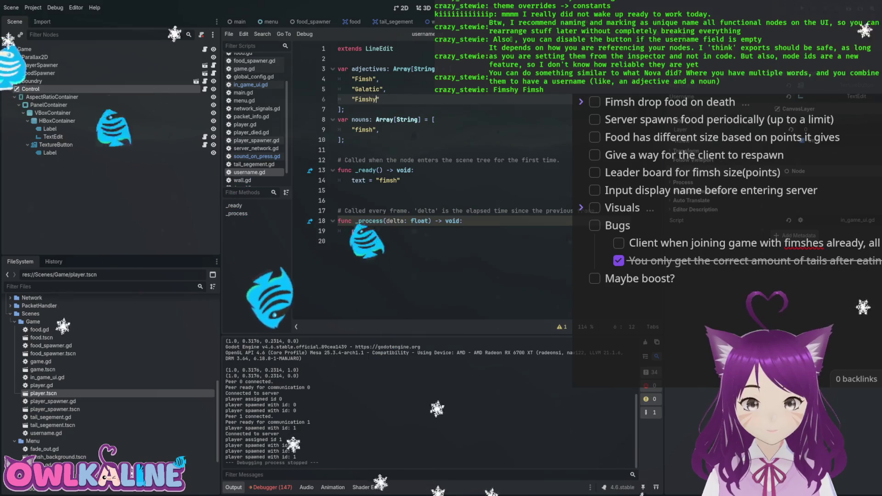
key("Return")
type("\"")
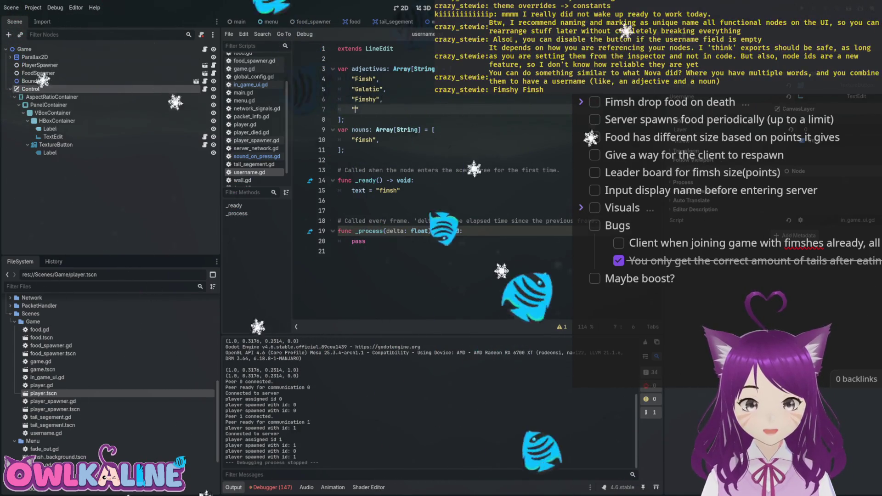
type("Slimey\",")
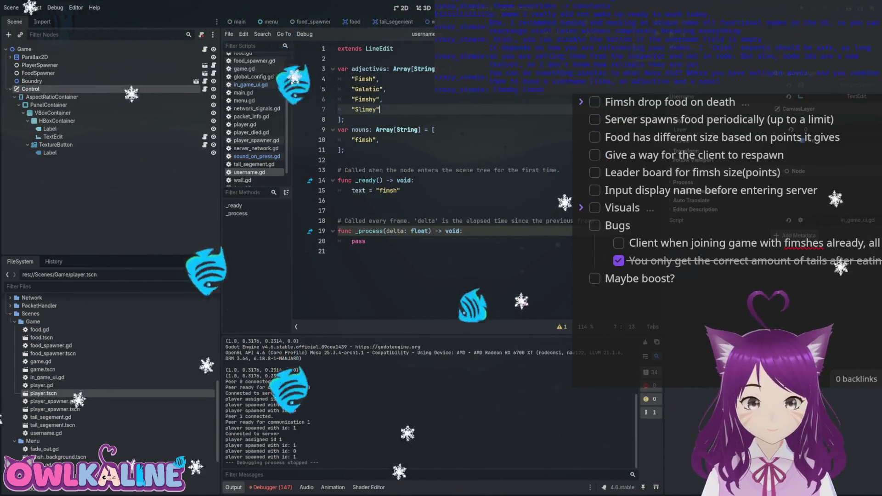
key("Return")
type("\"")
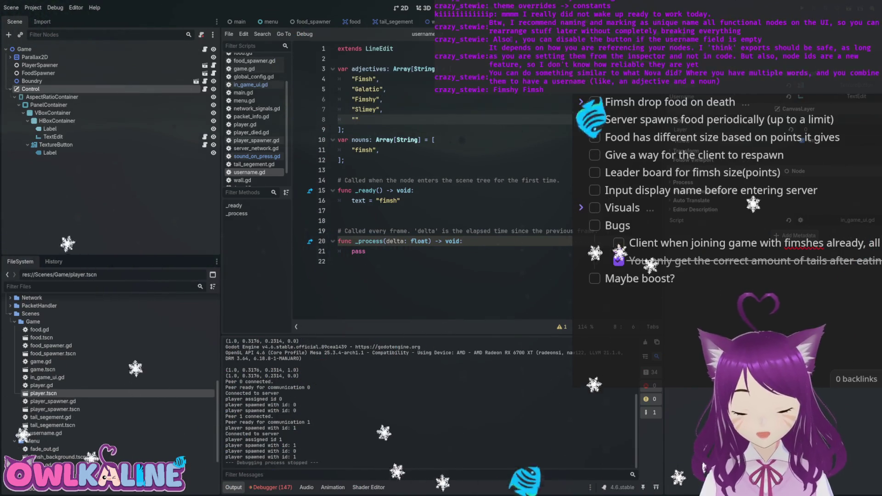
type("\"")
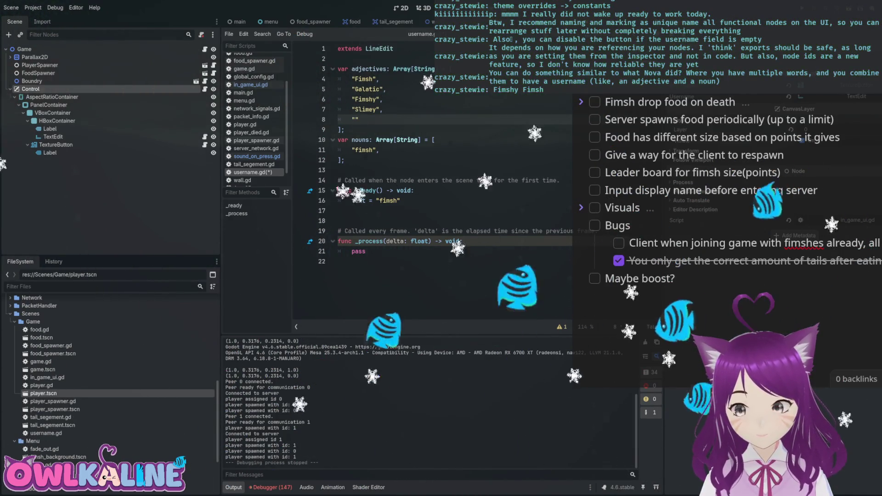
- Capitalize the nouns' Fimsh and add Bunny, Fish and Flesh nouns
left_click(353, 150)
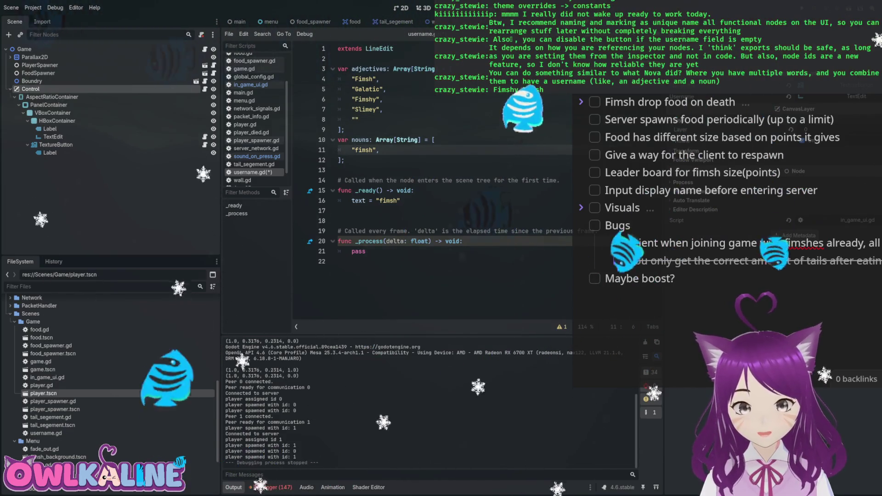
key("Delete")
type("F")
key("End")
key("Return")
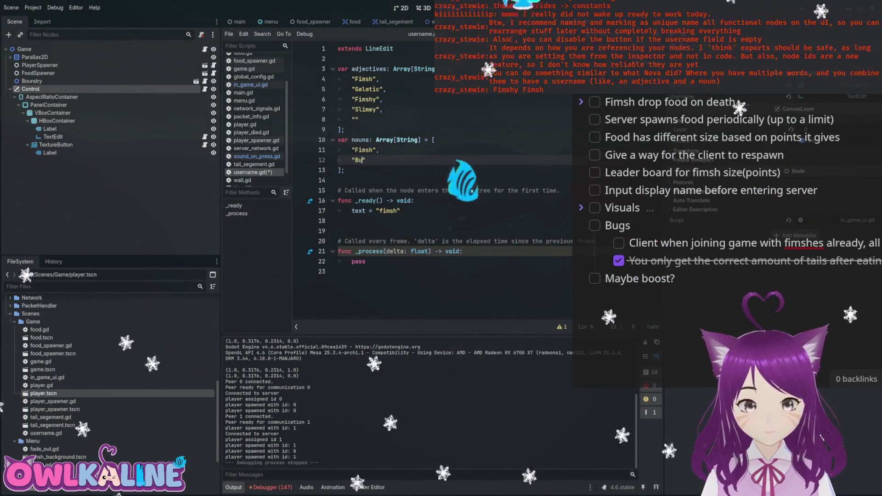
type(",")
key("Return")
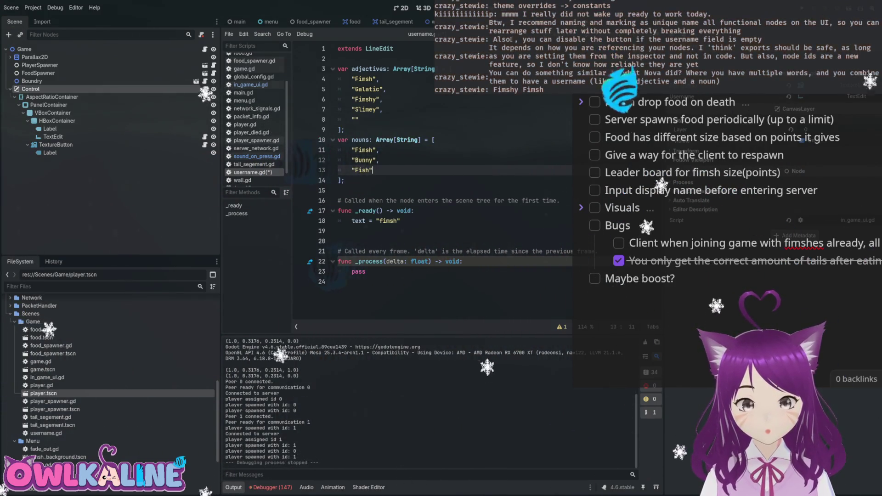
type(",")
key("Return")
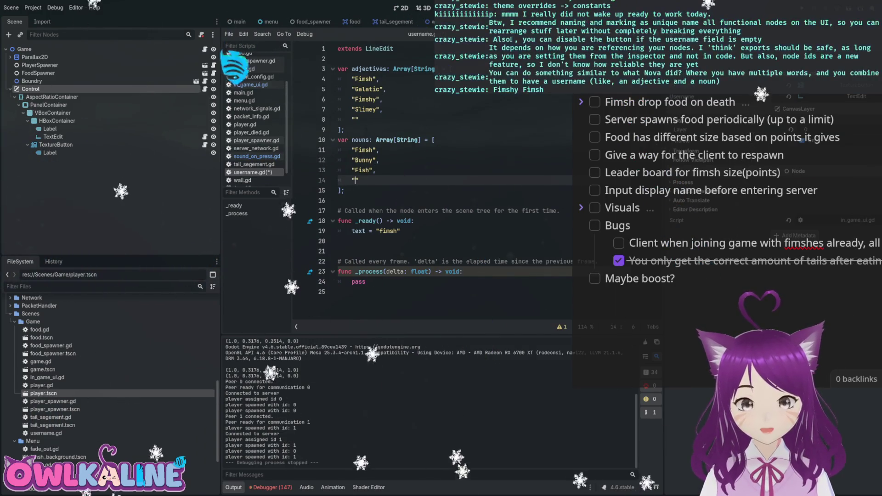
type("h\".")
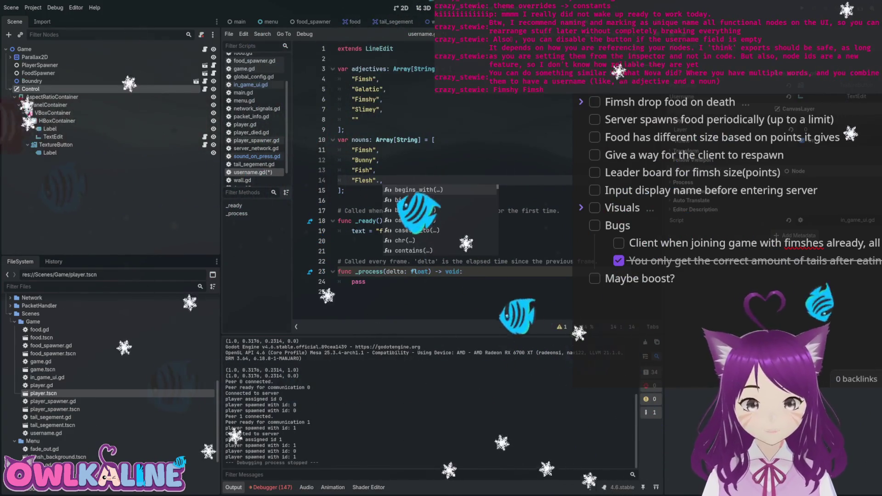
key("BackSpace")
type(",")
- Add "Hungery" to adjectives and "Hunger" to nouns
left_click(355, 120)
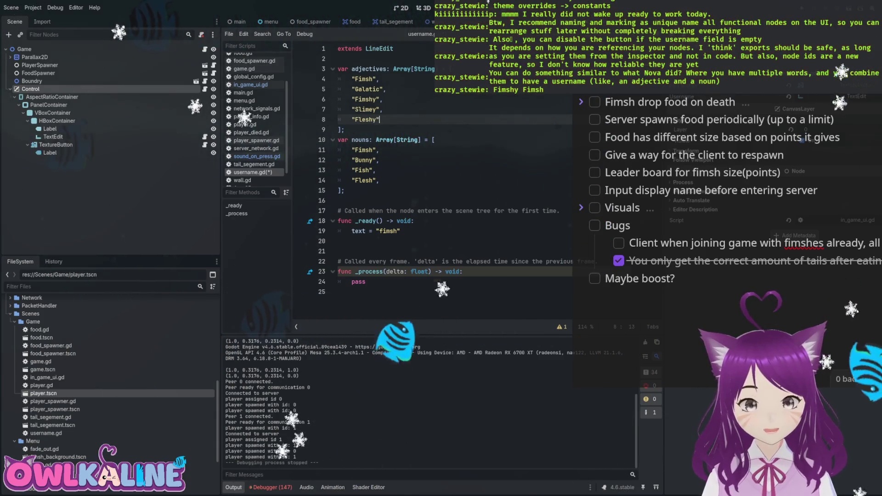
key("Return")
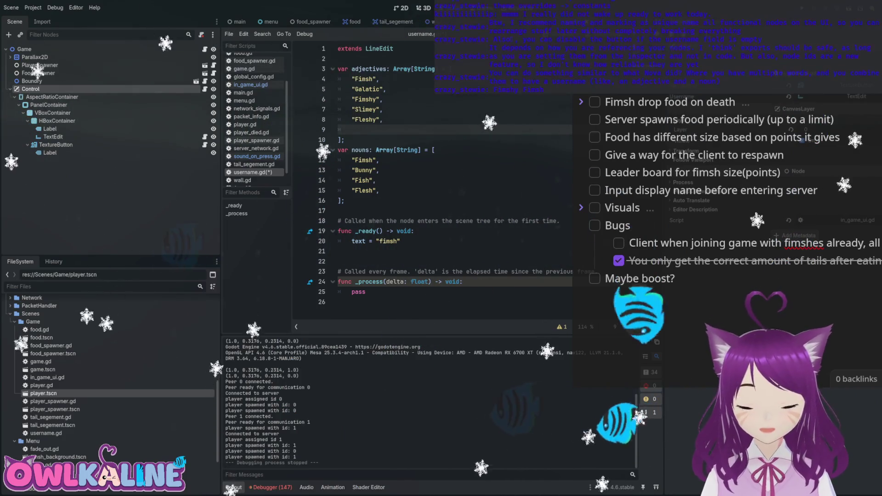
type("\"")
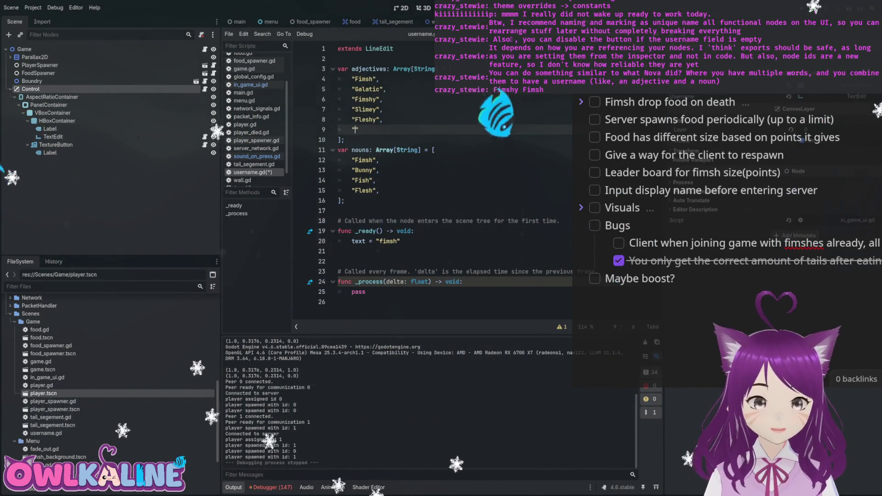
key("BackSpace")
key("BackSpace")
type("ungery\",")
key("Return")
type("\"")
key("Down")
key("Down")
key("Down")
key("Down")
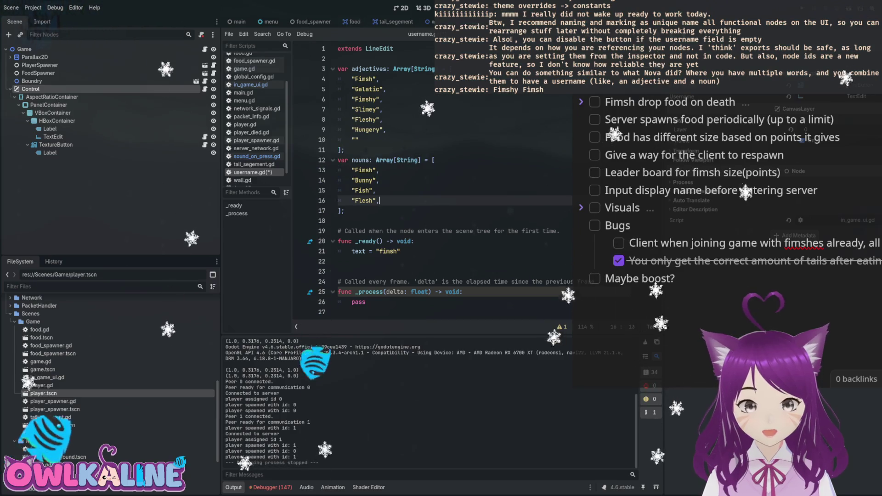
key("Return")
type("\"Hunger\",")
key("Return")
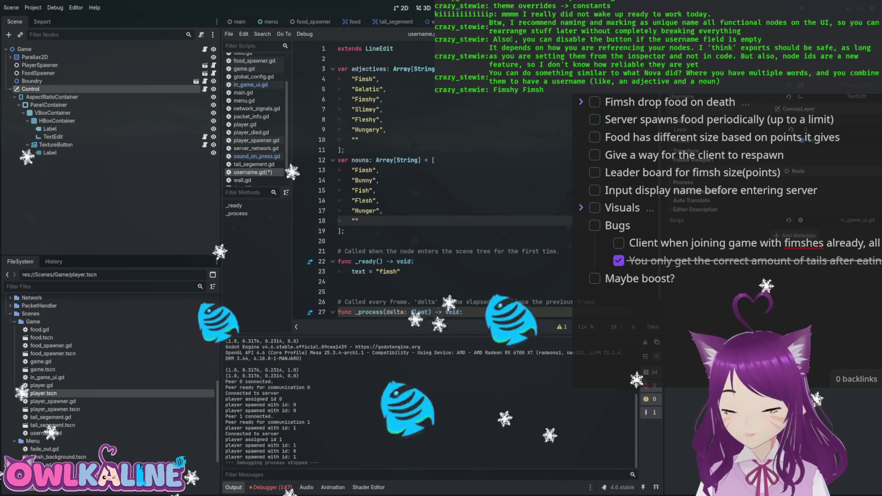
- Add Fantastic and Deadly adjectives and a final Food noun, then save
left_click(356, 140)
type("antastic\"")
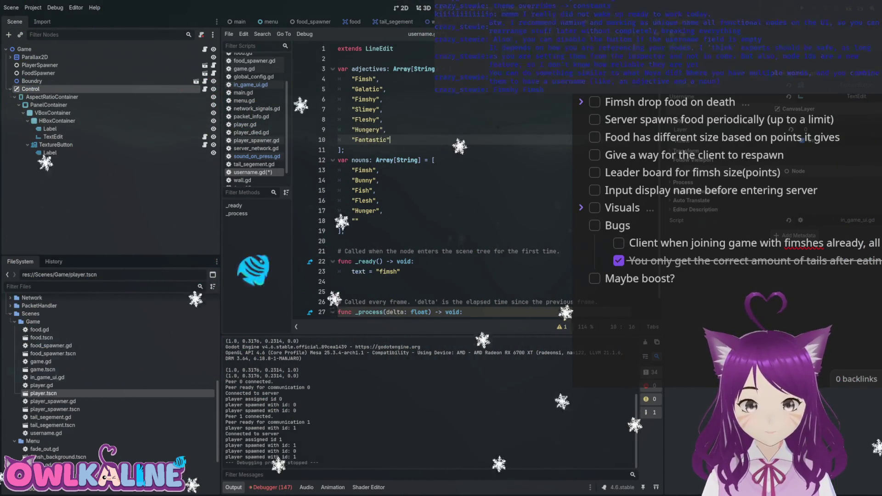
type(",")
key("Return")
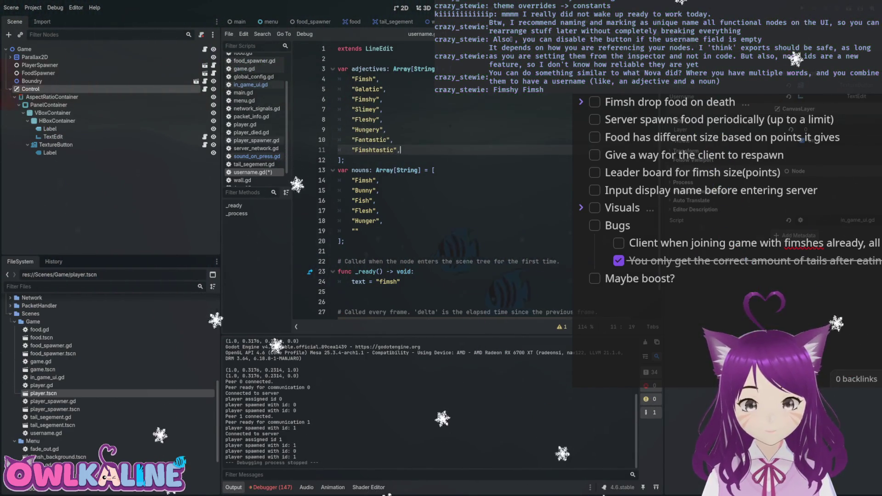
key("Return")
type("\"")
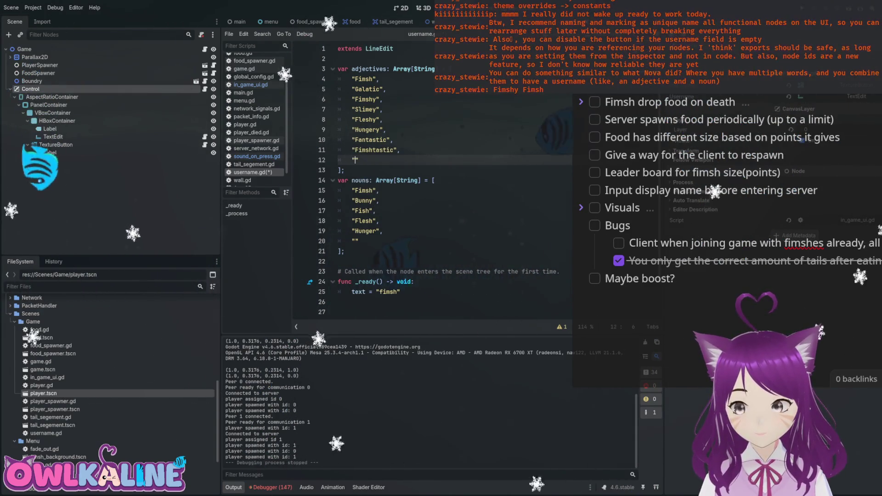
type("Deadly")
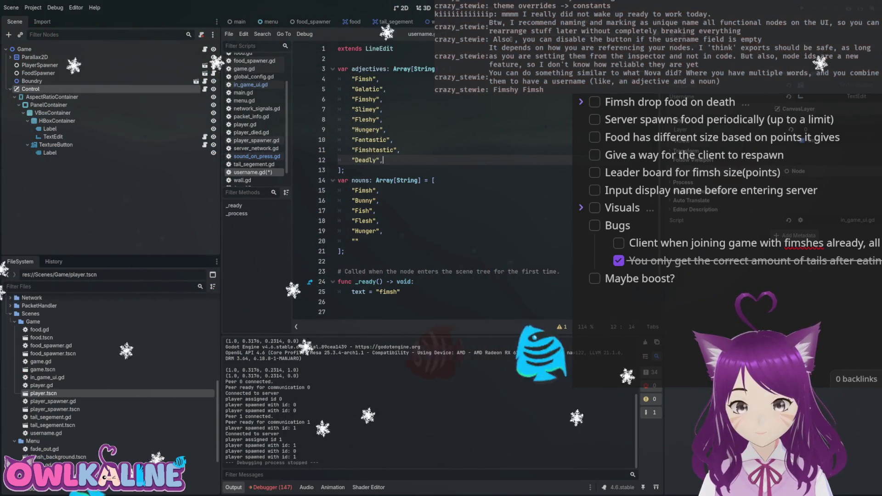
type("\",")
key("Return")
type("\"")
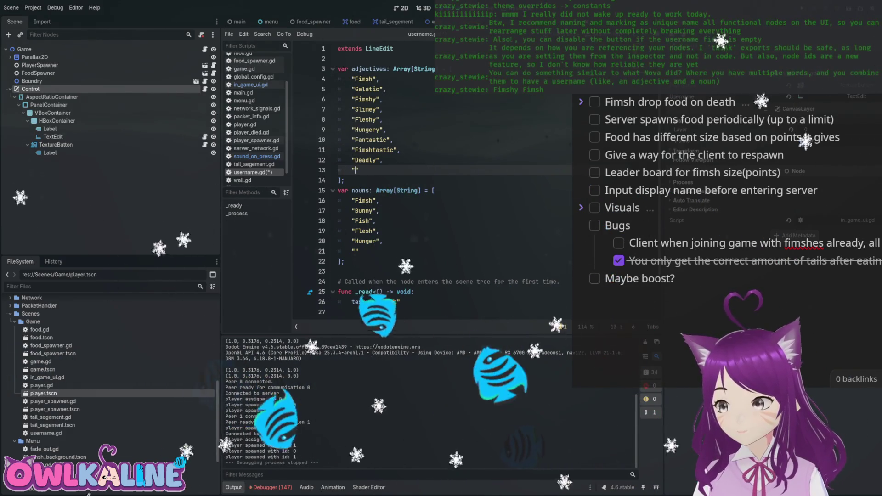
key("Down")
key("Down")
key("Down")
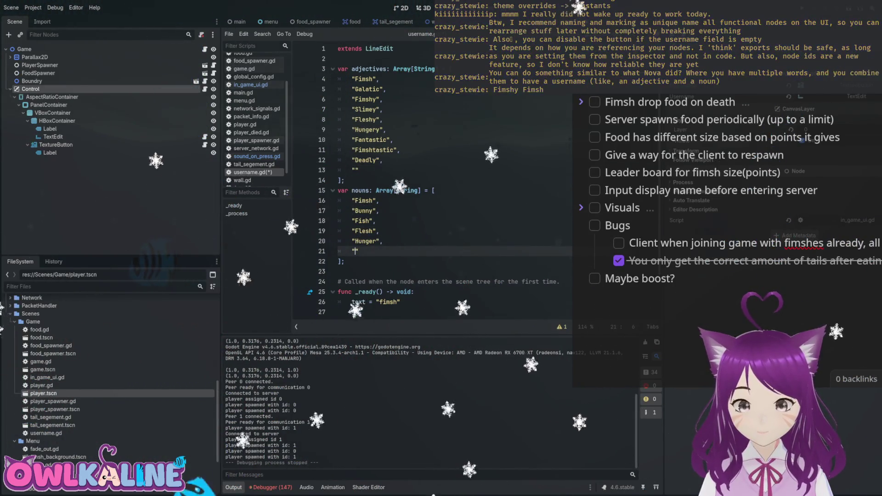
type("Fins")
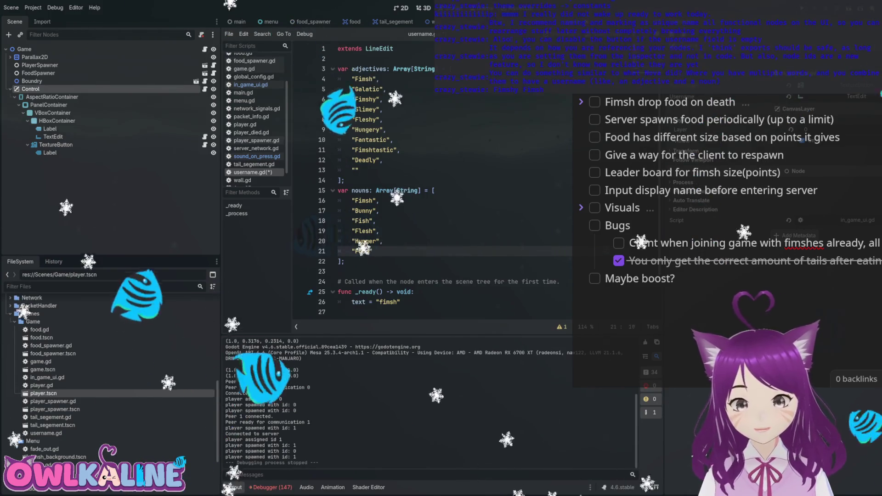
key("ctrl+s")
- Delete the leftover empty adjective entry and move below the _ready function
key("Up")
key("Up")
key("Up")
key("Down")
key("End")
key("BackSpace")
key("BackSpace")
key("BackSpace")
key("Down")
key("Down")
key("Down")
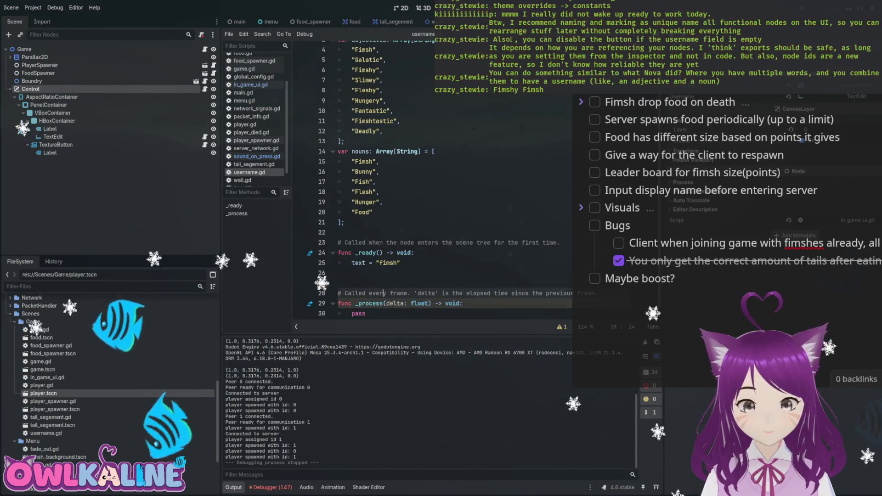
key("Up")
key("Up")
key("Up")
key("Down")
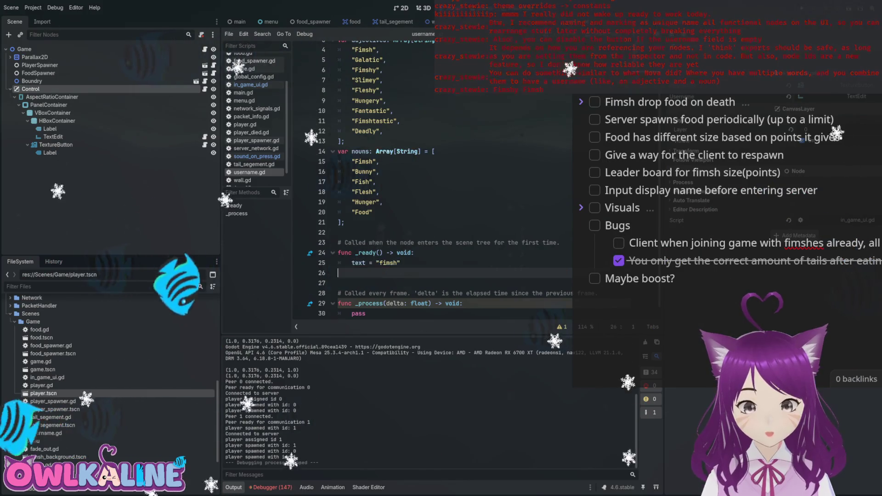
- Create an empty func pick_name() below _ready and save the script
key("Return")
type("fim")
key("BackSpace")
key("BackSpace")
type("unc")
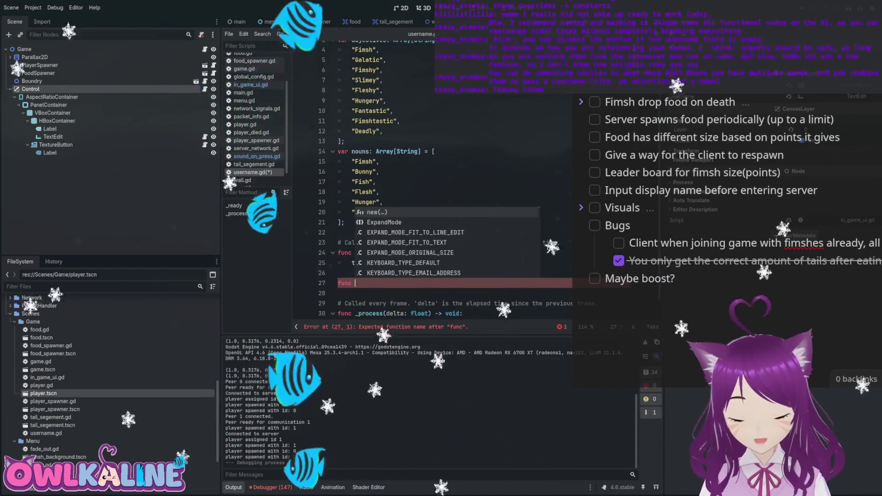
type("pick_na")
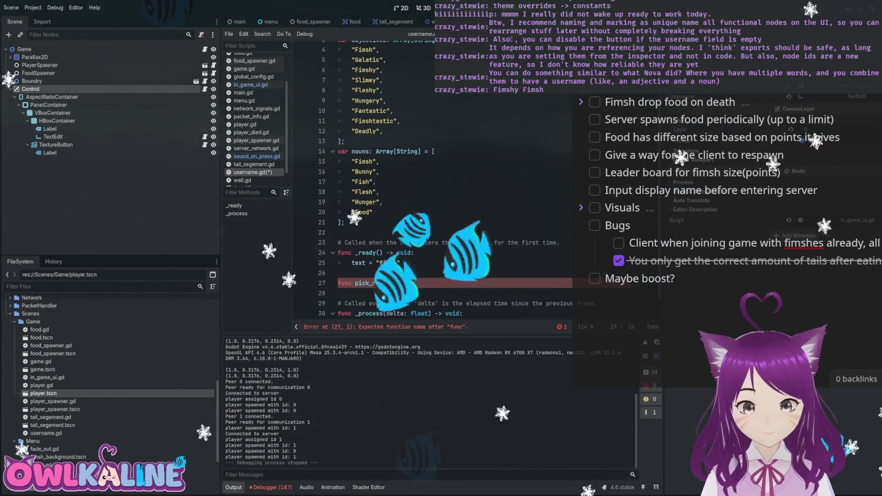
type("me():")
key("Return")
type("pass;")
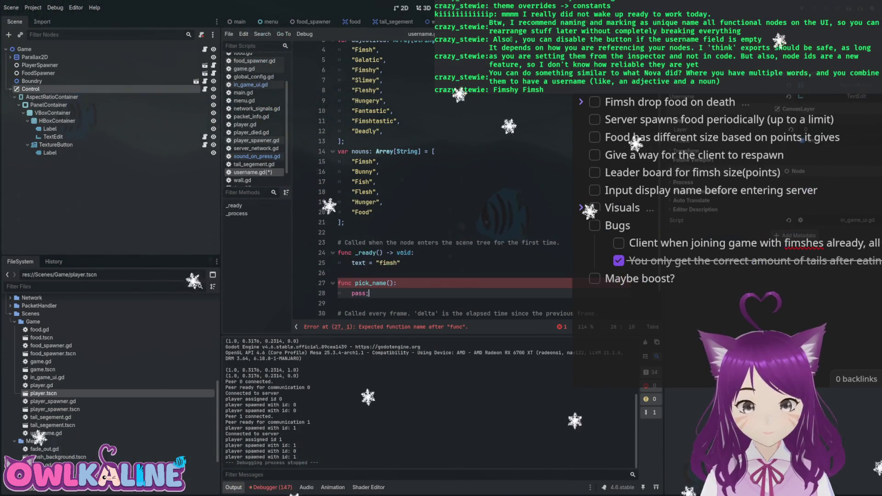
key("ctrl+s")
- Set text to adjectives.pick_random() + nouns.pick_random() in pick_name, calling it from _ready
key("Return")
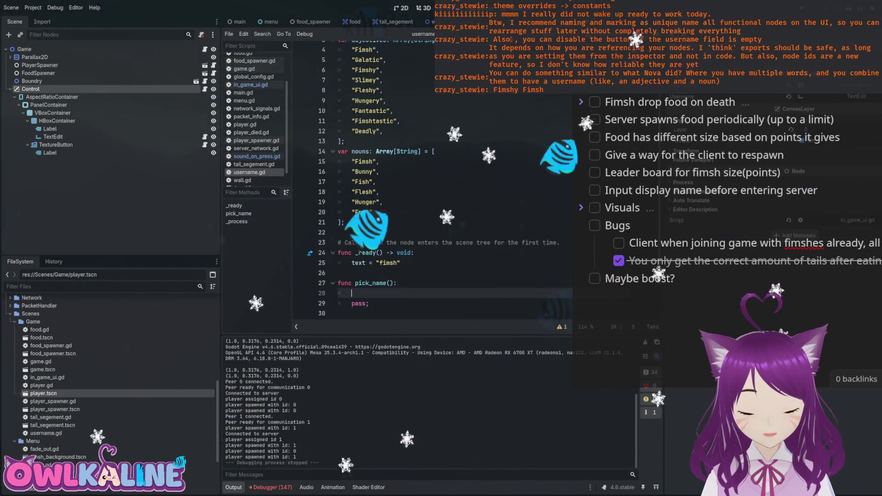
type("text = adjectives.pick_")
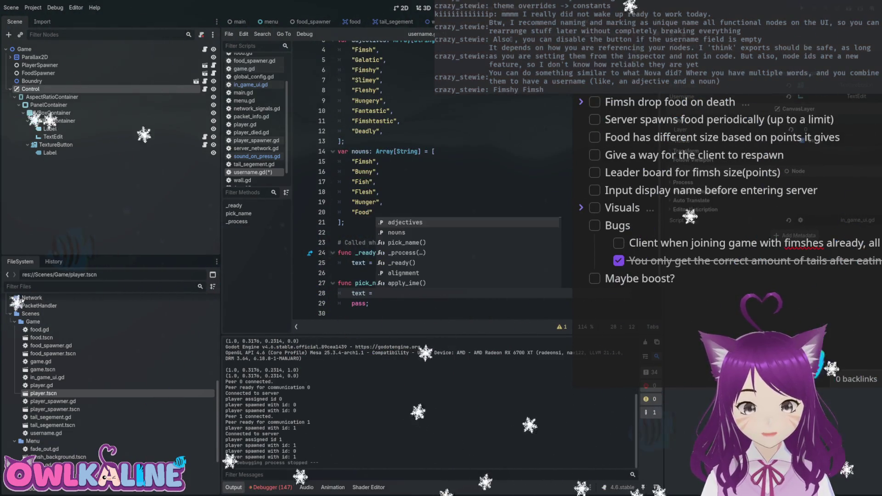
type("random()")
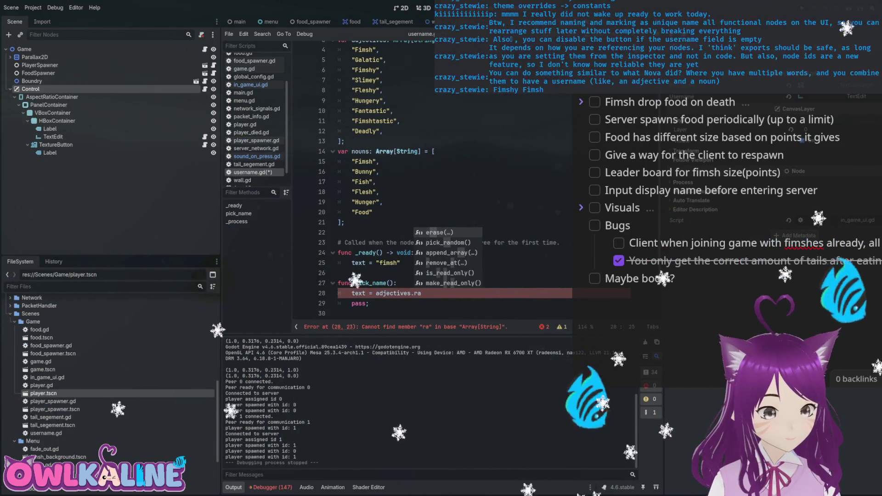
type(" + ")
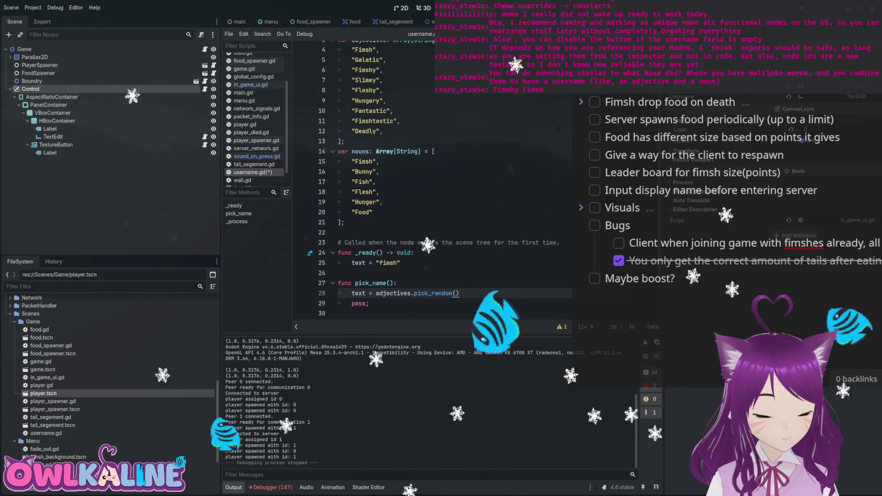
type("nouns")
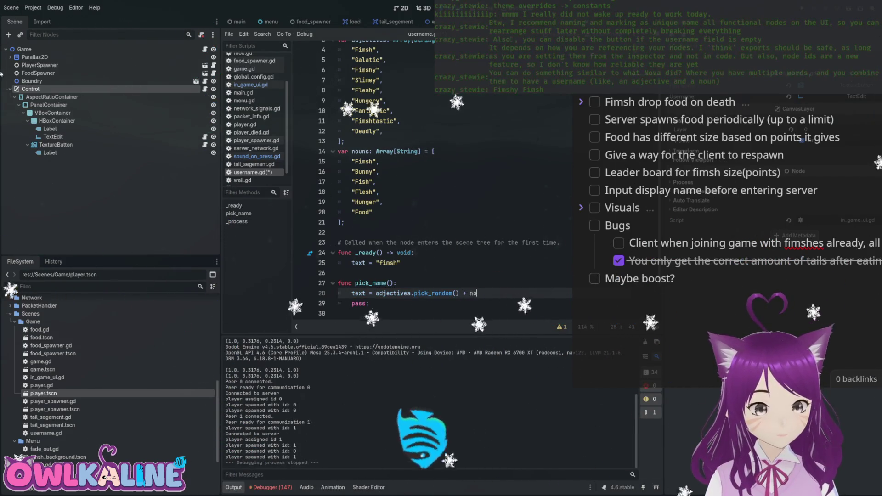
type(".pick_random();")
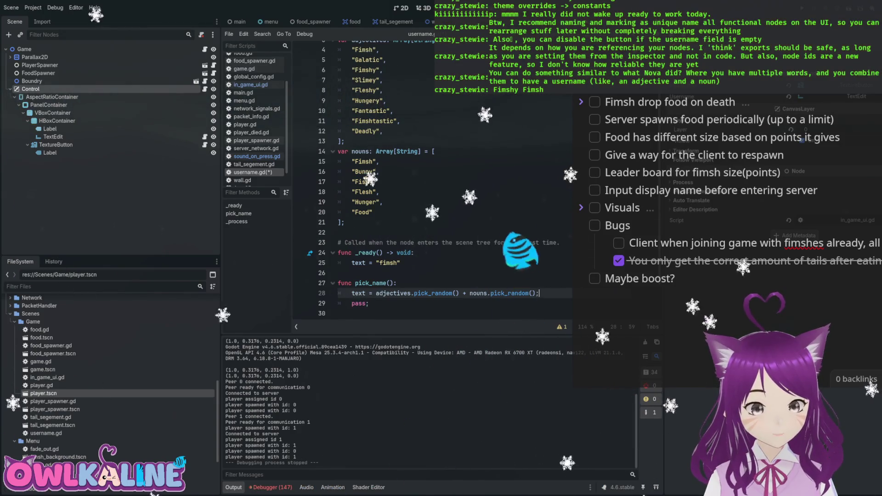
scroll(432, 184, "down", 2)
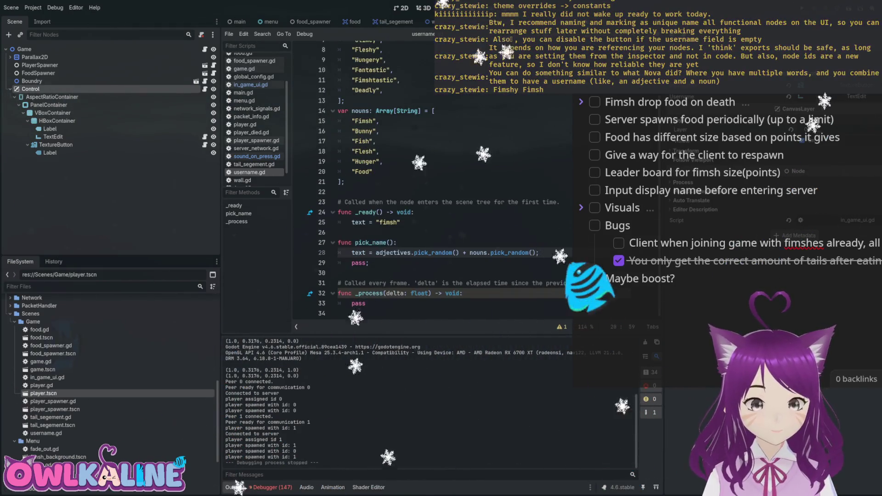
left_click_drag(400, 223, 352, 222)
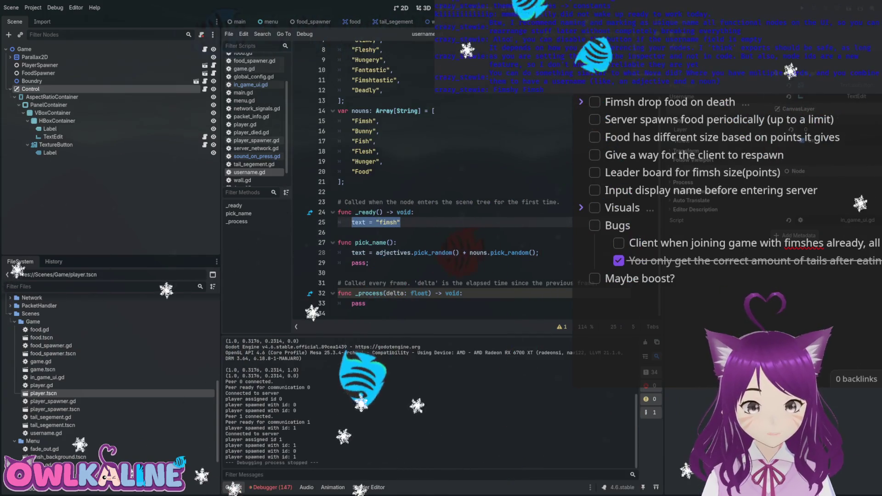
type("k_name();")
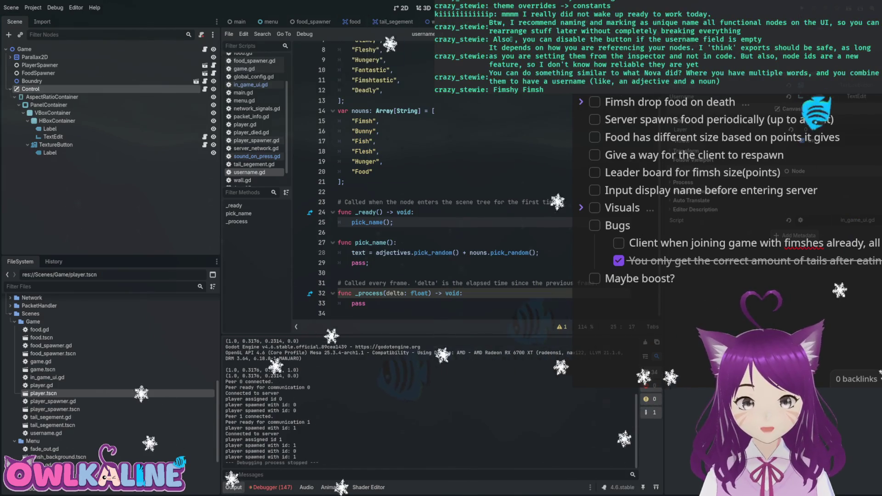
key("ctrl+F1")
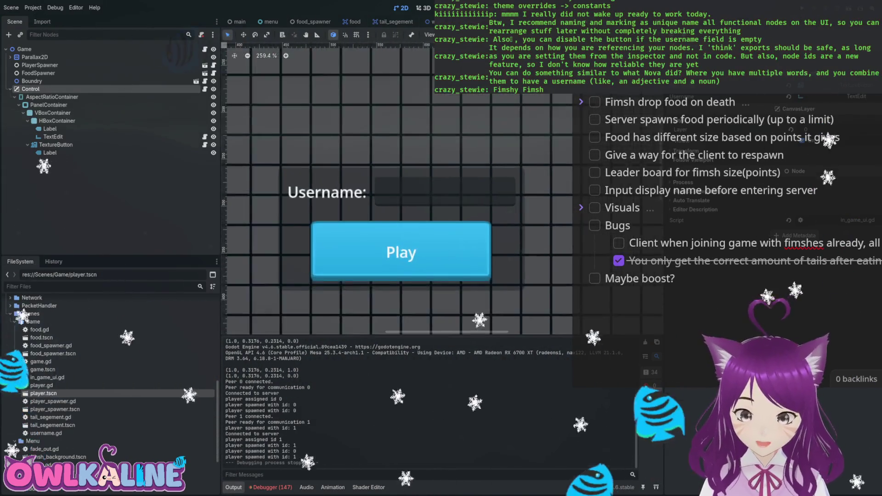
- Select the HBoxContainer holding the username row and add a child node to it
scroll(508, 198, "up", 1)
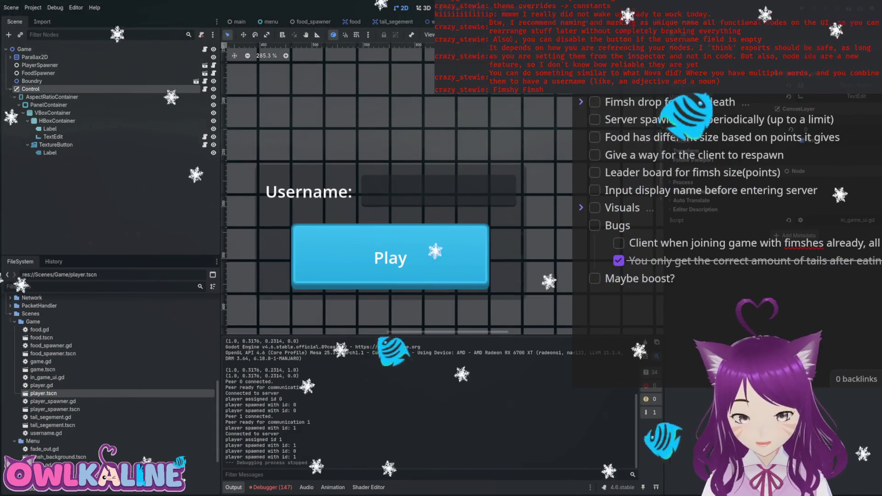
scroll(545, 184, "down", 2)
left_click(57, 120)
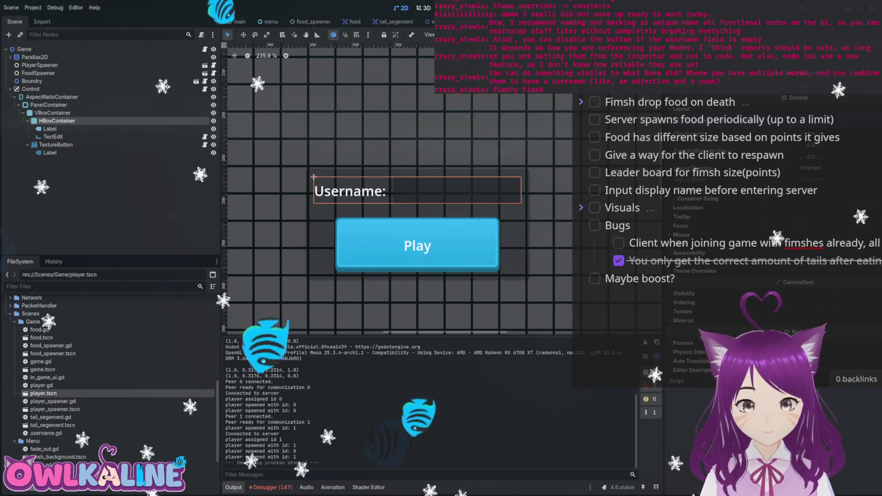
key("Return")
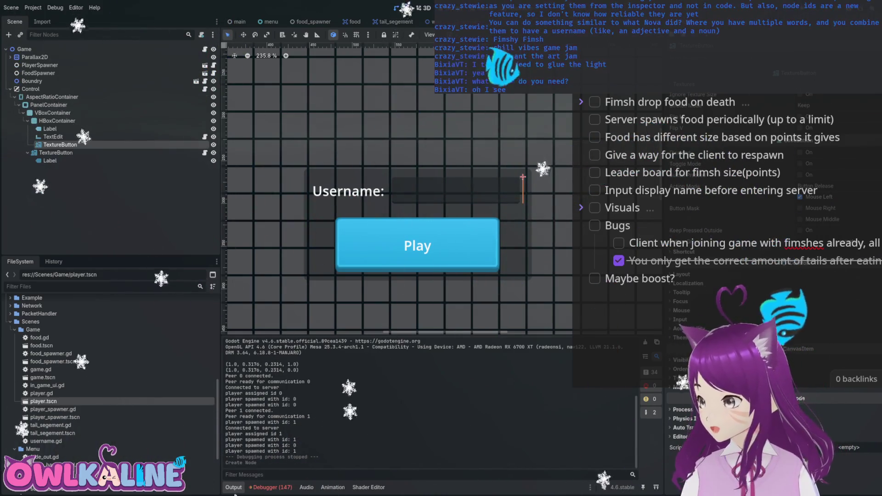
- Scroll to reveal the TextureButton placed after the username text field
scroll(637, 187, "down", 8)
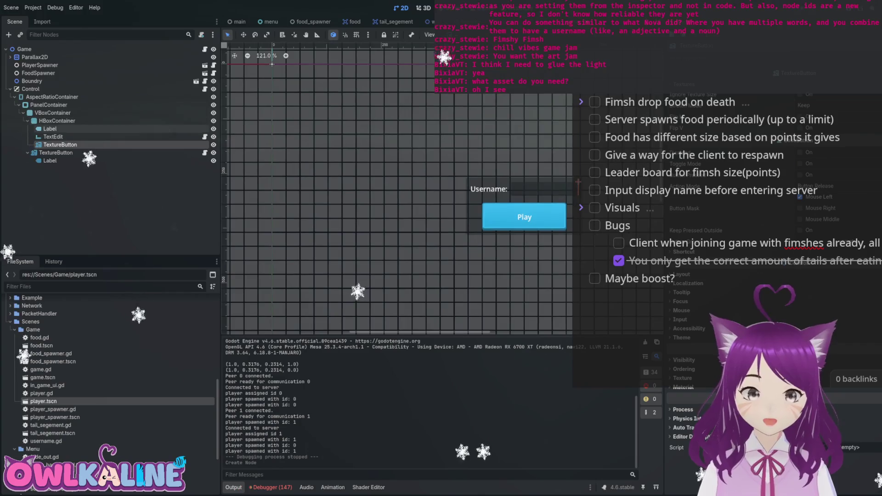
left_click(205, 137)
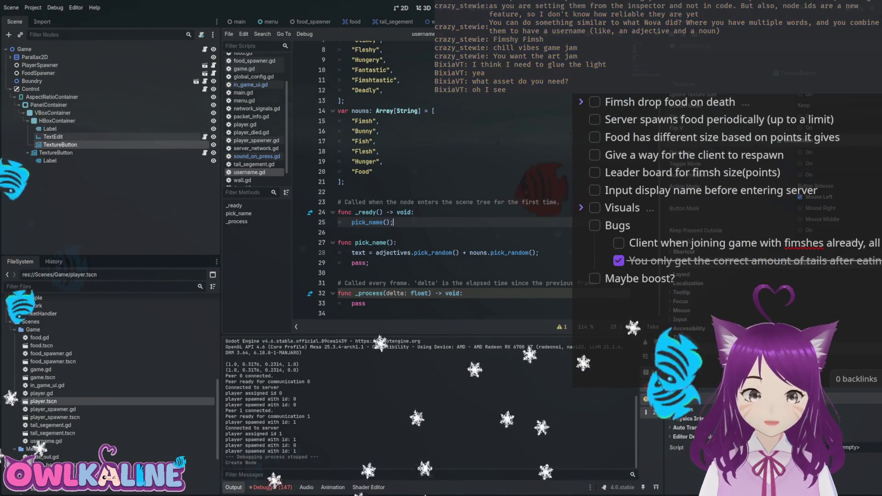
left_click(115, 137)
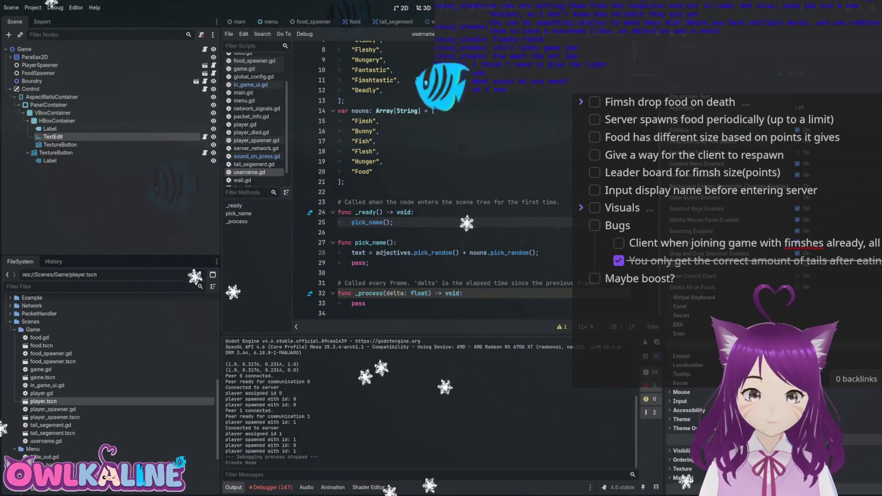
key("ctrl+F1")
scroll(570, 188, "up", 5)
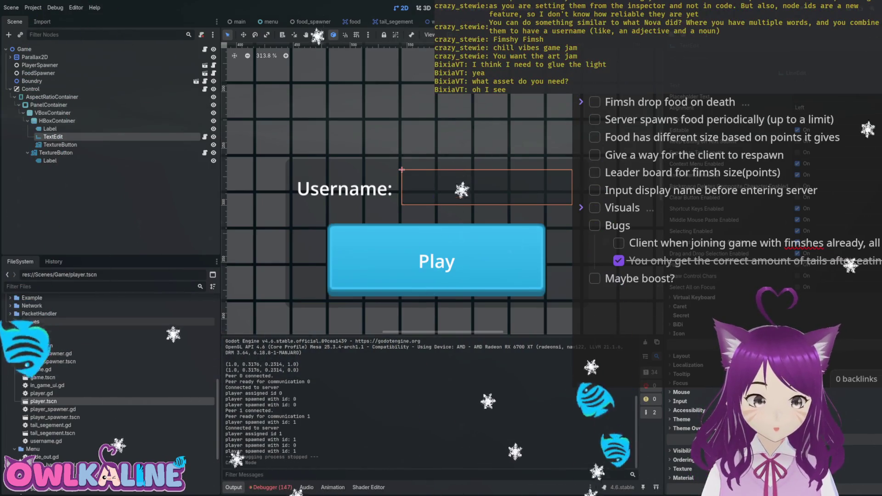
scroll(110, 377, "up", 10)
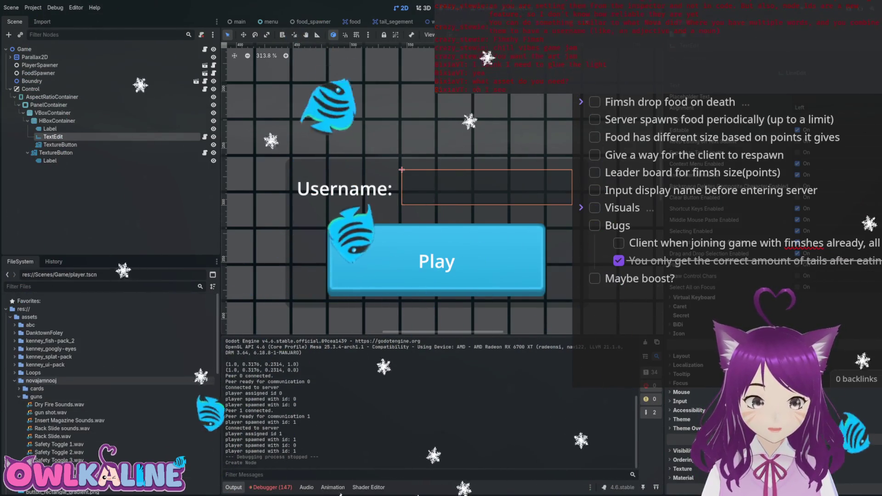
left_click(14, 380)
- Assign A tile.png from the abc tiles folder as the TextureButton's texture
left_click(15, 325)
left_click(19, 349)
left_click(46, 332)
left_click_drag(46, 332, 60, 144)
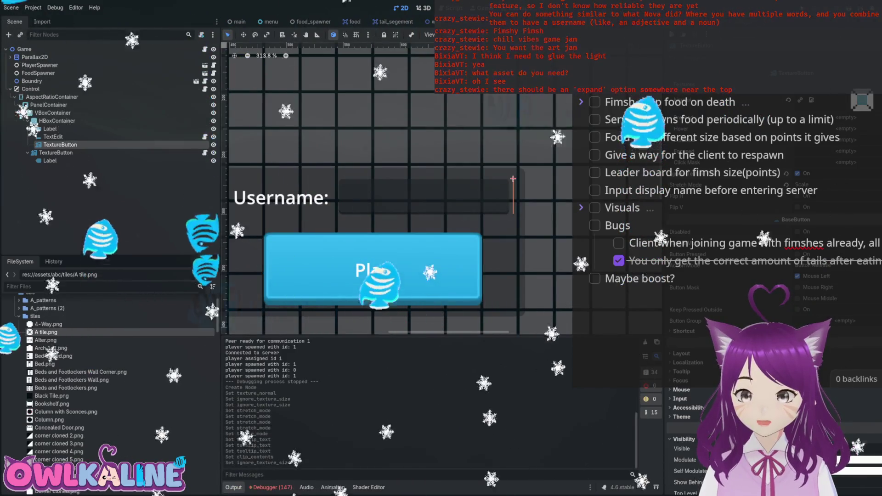
- Cycle the button's Stretch Mode through tiling and Keep options
left_click(802, 184)
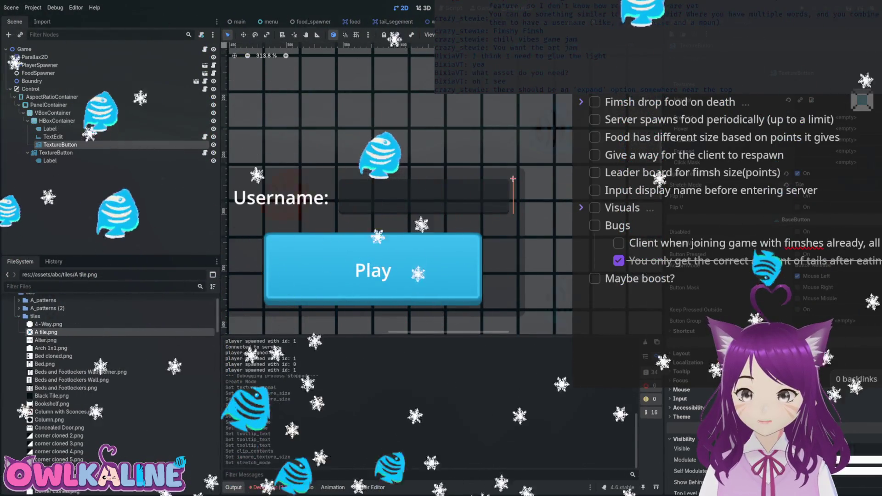
left_click(802, 184)
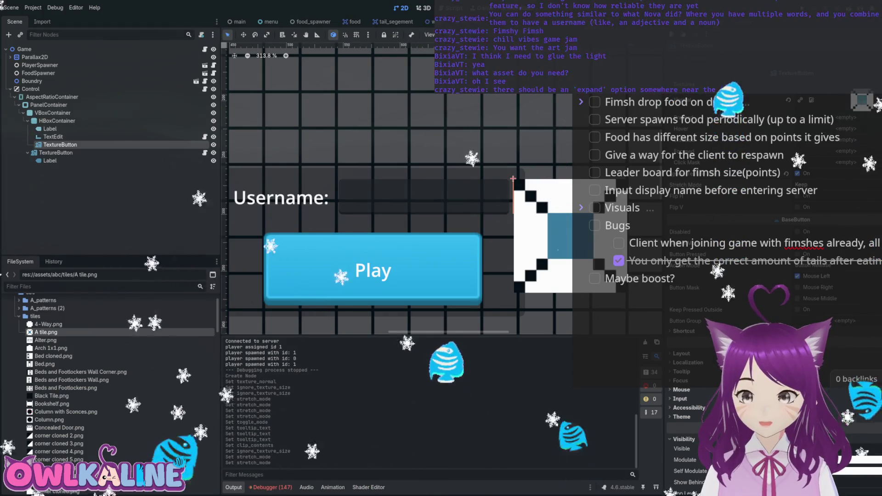
left_click(802, 185)
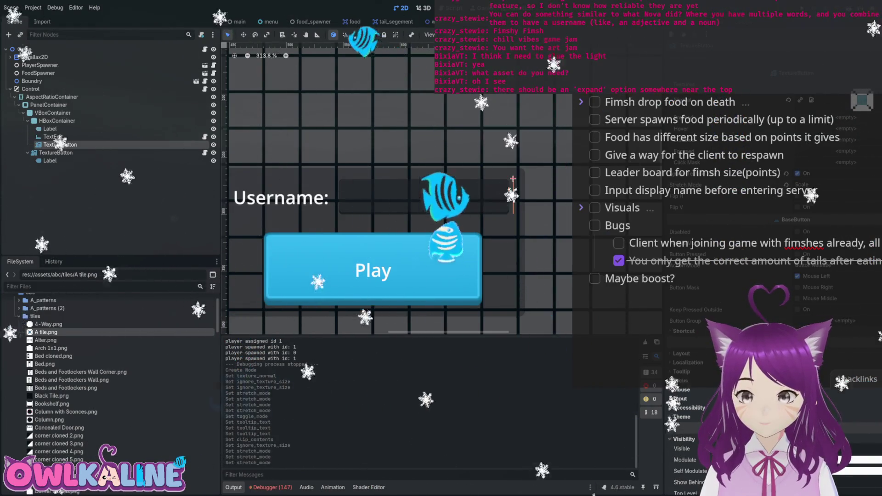
scroll(772, 230, "down", 5)
scroll(772, 229, "up", 5)
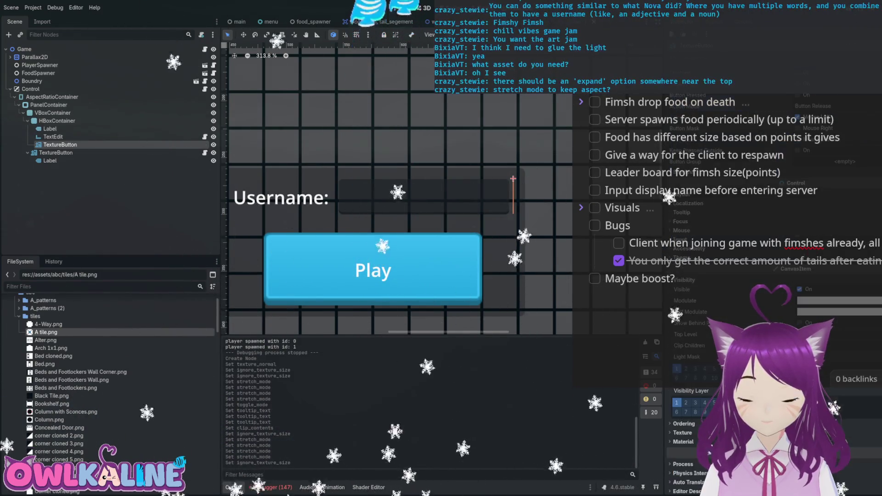
scroll(758, 276, "up", 3)
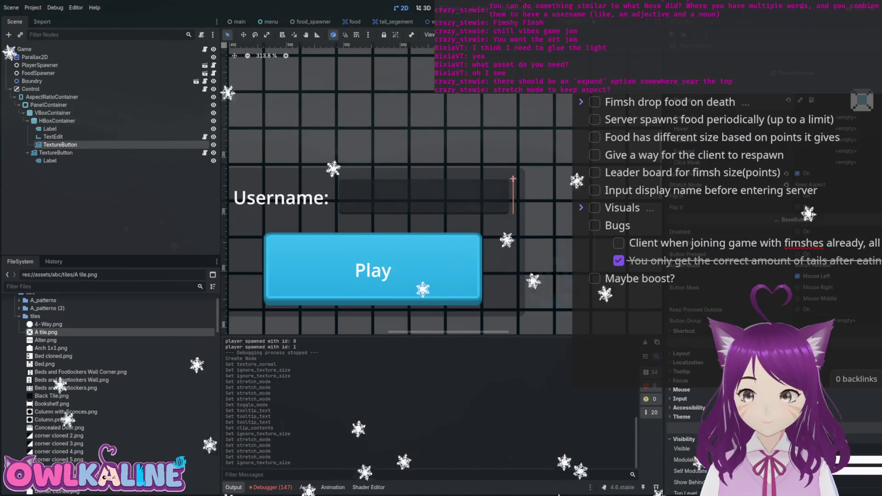
scroll(758, 276, "down", 7)
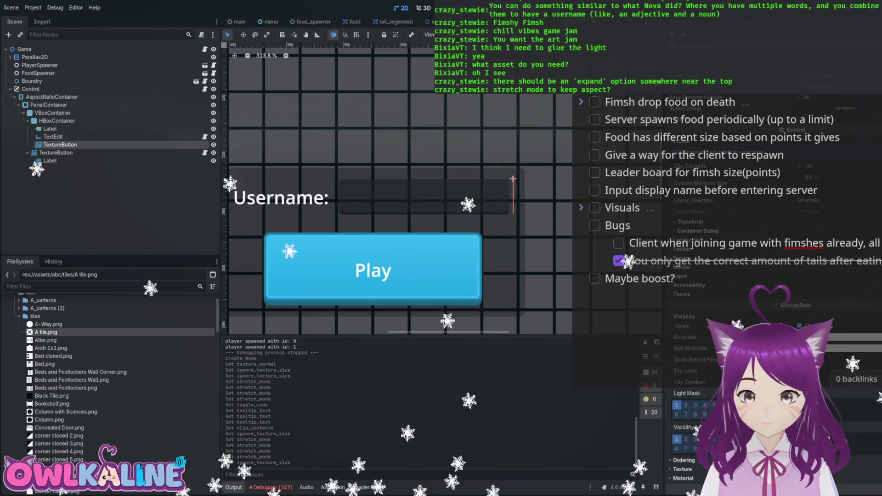
- Check the button's Transform size, then inspect the HBoxContainer, Label, TextEdit and TextureButton nodes
left_click(691, 221)
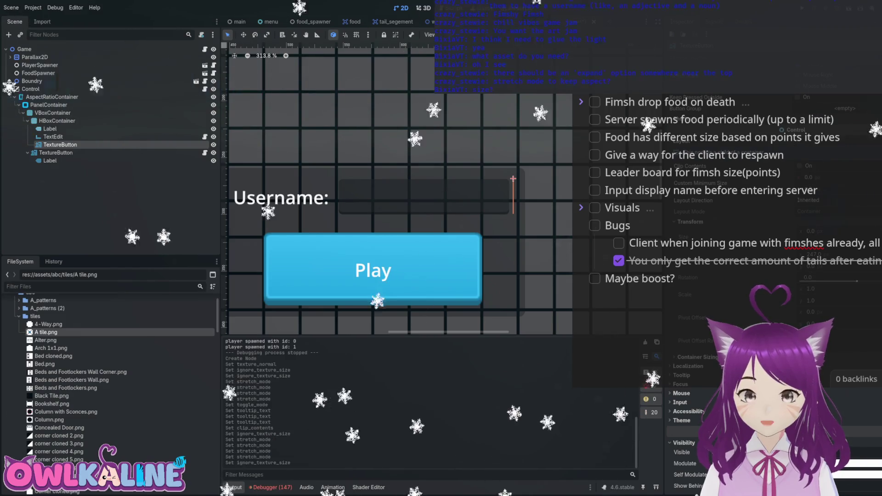
scroll(735, 230, "up", 5)
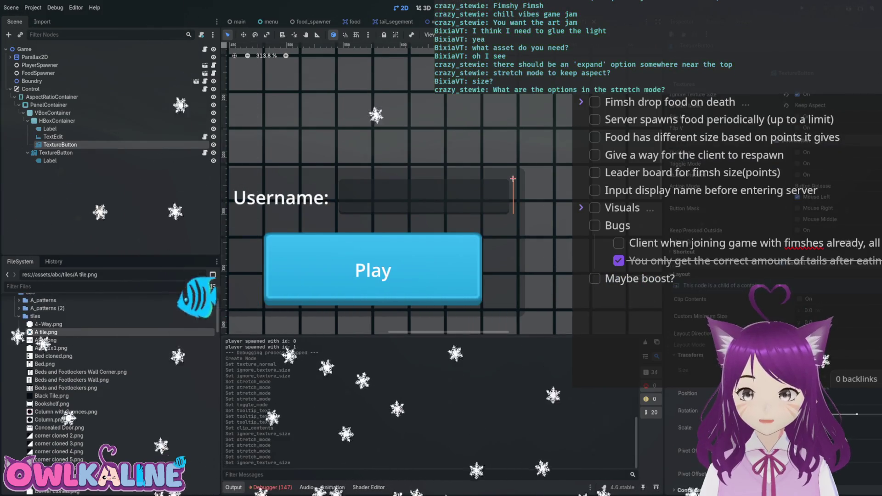
scroll(758, 207, "up", 3)
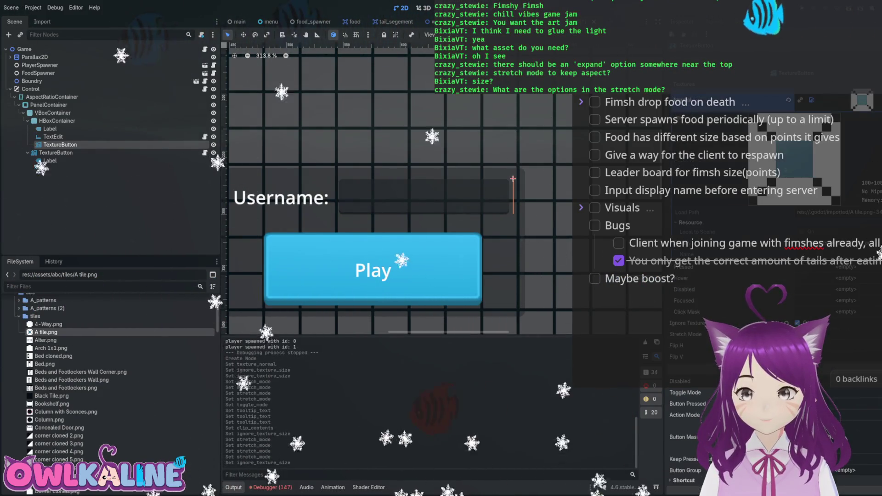
scroll(470, 196, "up", 2)
left_click(57, 121)
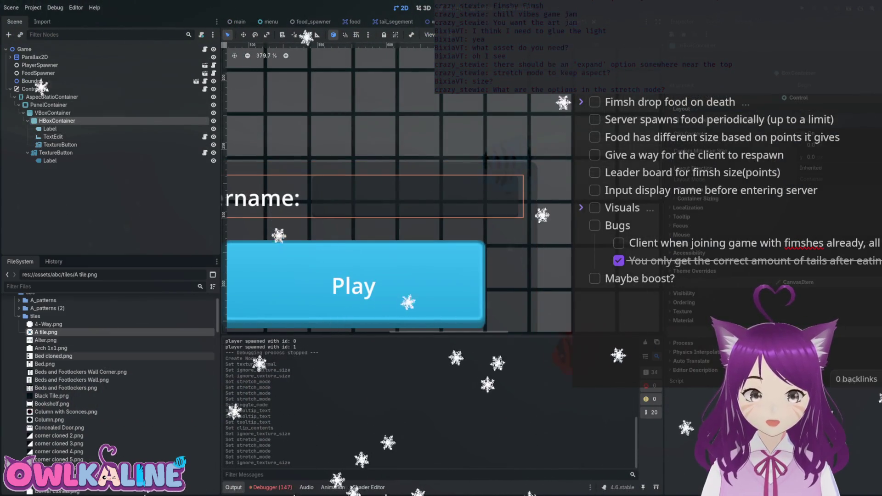
key("Down")
key("Down")
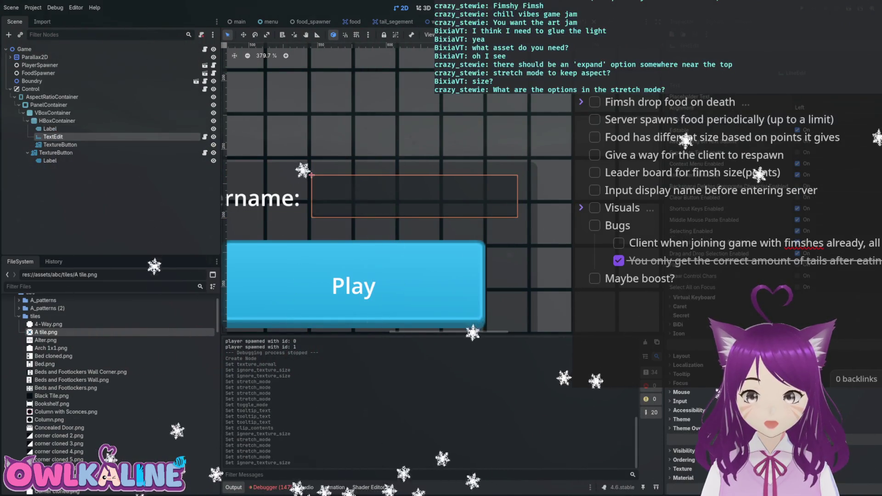
left_click(50, 129)
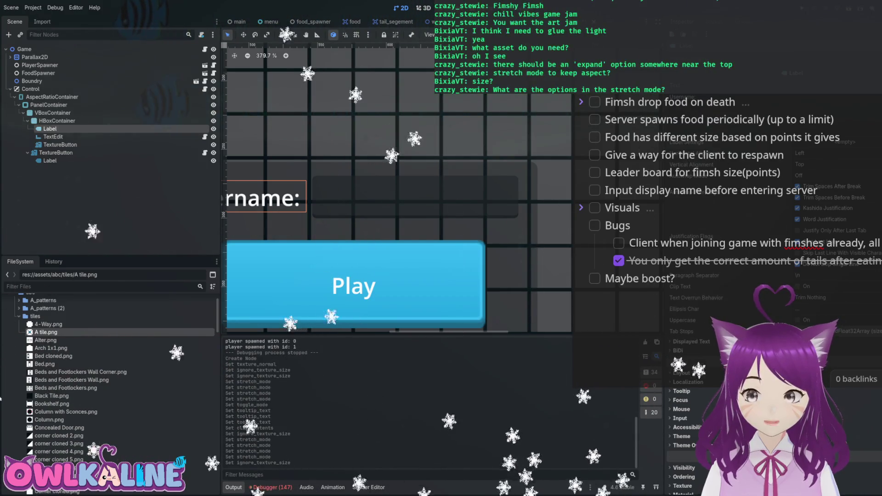
left_click(53, 136)
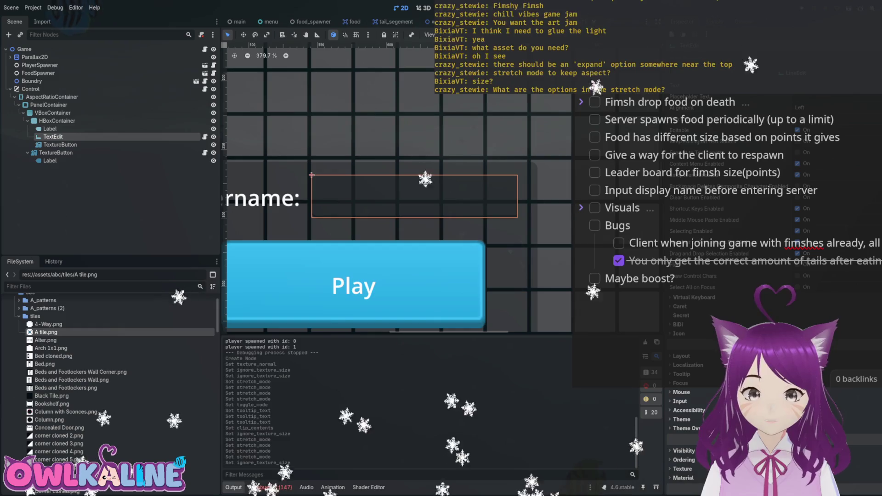
left_click(60, 145)
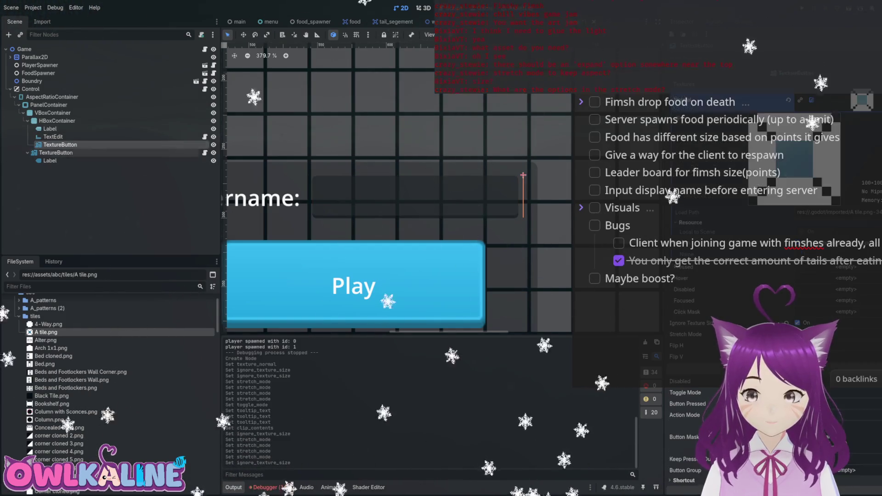
- Enable Ignore Texture Size so the A tile shows at 32×32 beside the Username field
scroll(772, 276, "down", 3)
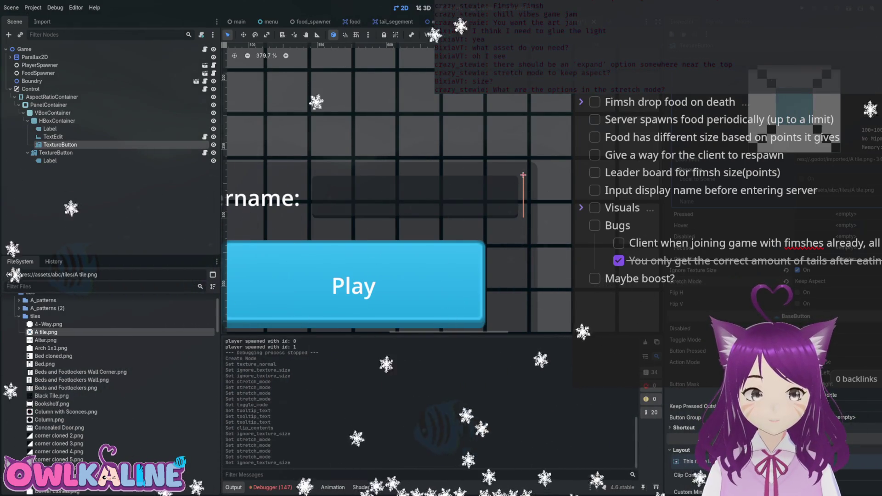
left_click(798, 270)
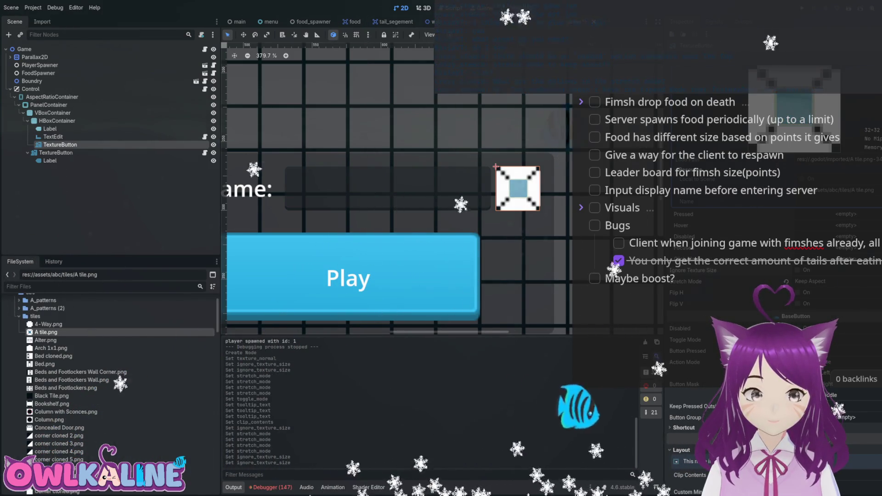
scroll(503, 240, "down", 1)
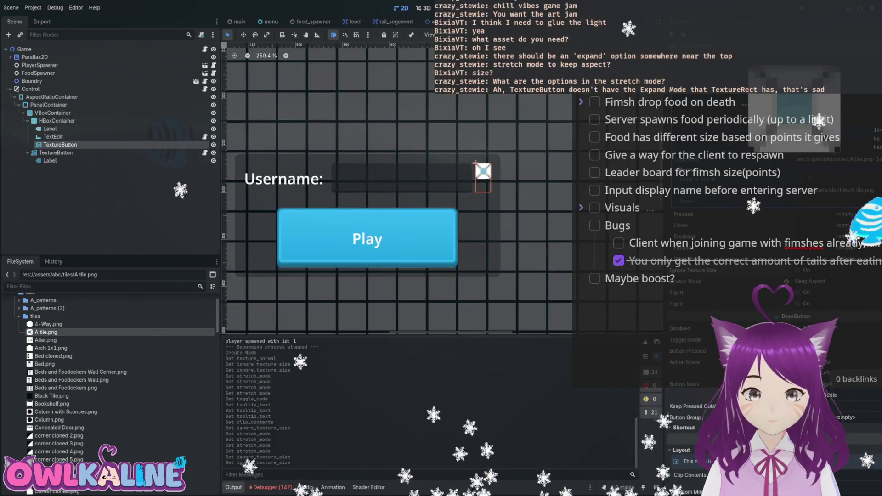
scroll(502, 241, "down", 1)
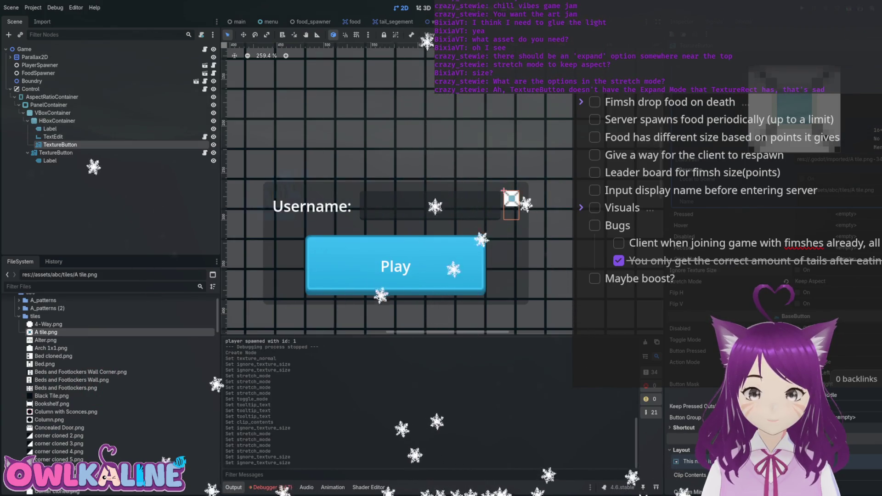
key("F5")
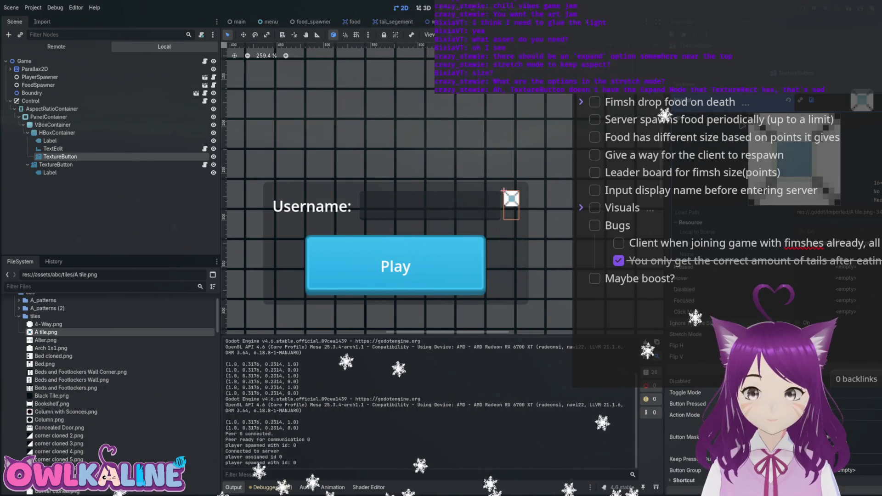
key("F8")
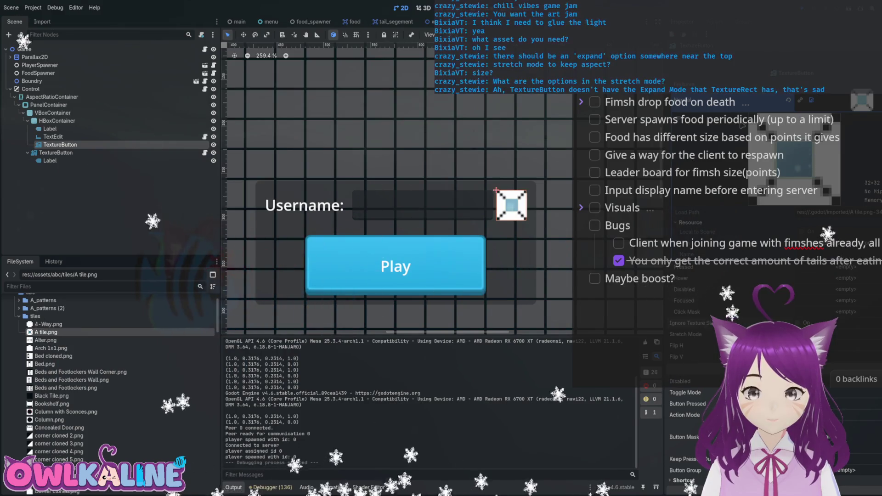
key("F5")
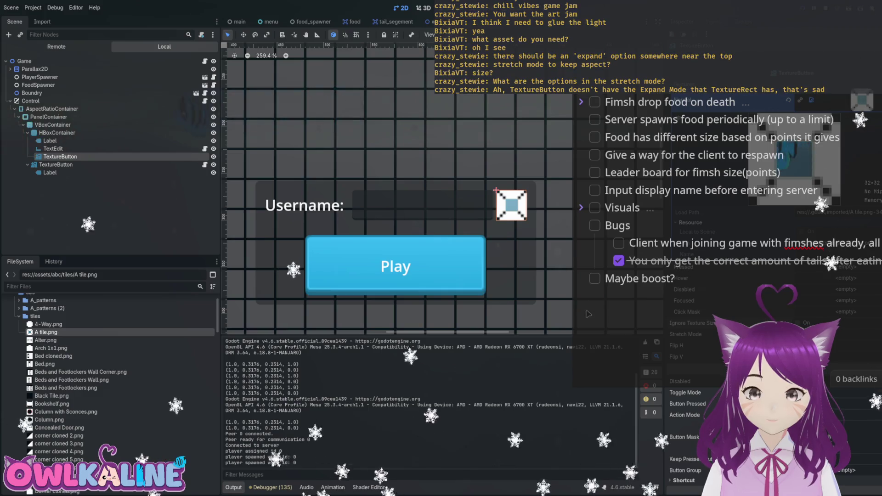
key("F8")
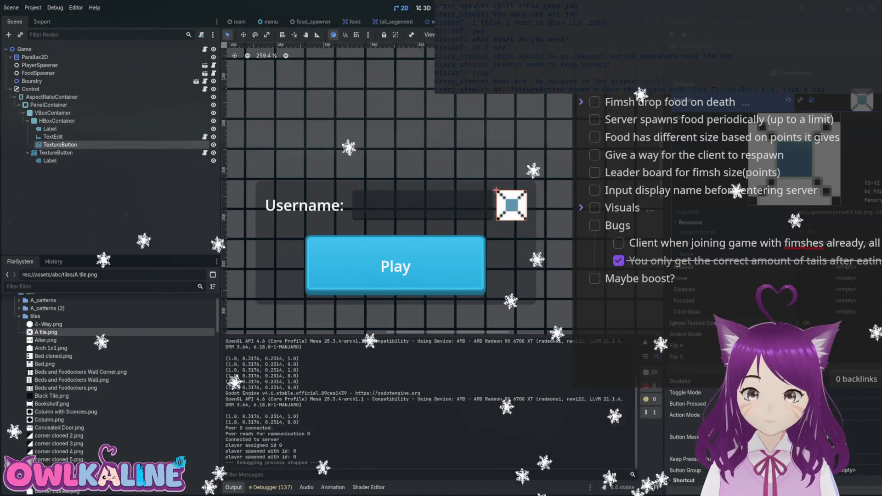
scroll(508, 209, "up", 1)
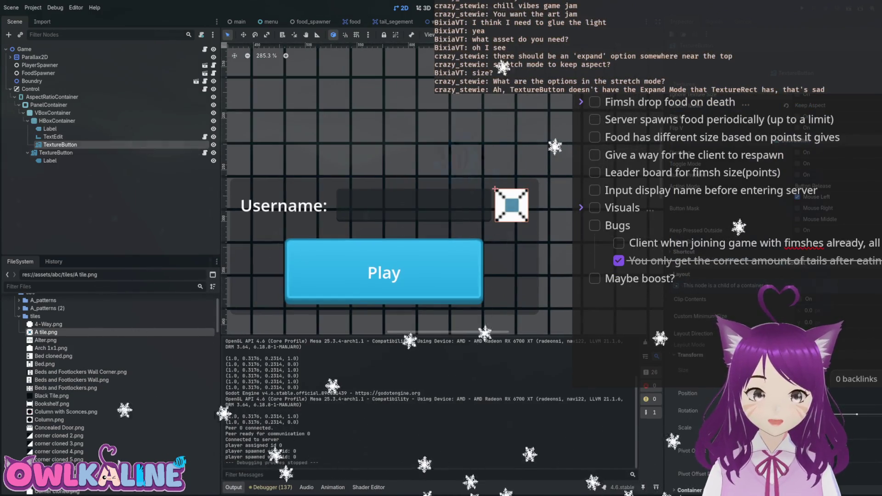
- Enable the HBoxContainer's Separation theme override and raise it from 4 to 12
left_click(53, 137)
left_click(57, 121)
left_click(695, 271)
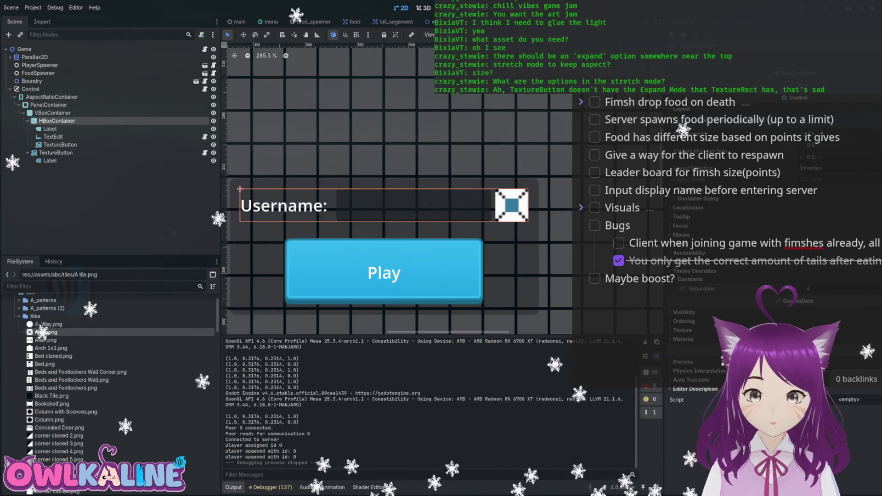
left_click(683, 289)
left_click_drag(809, 288, 807, 289)
key("ctrl+z")
key("ctrl+shift+z")
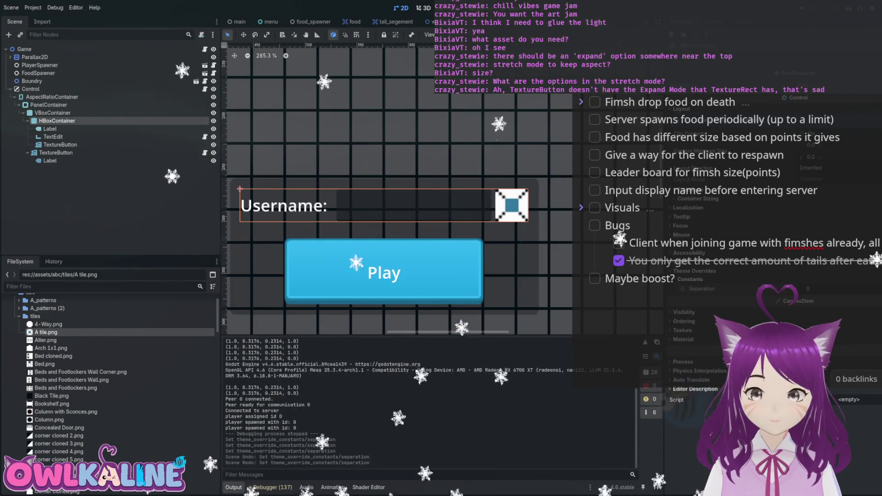
- Inspect the Label, TextEdit and TextureButton, then add a new Control node to the HBoxContainer
left_click(50, 129)
left_click(53, 136)
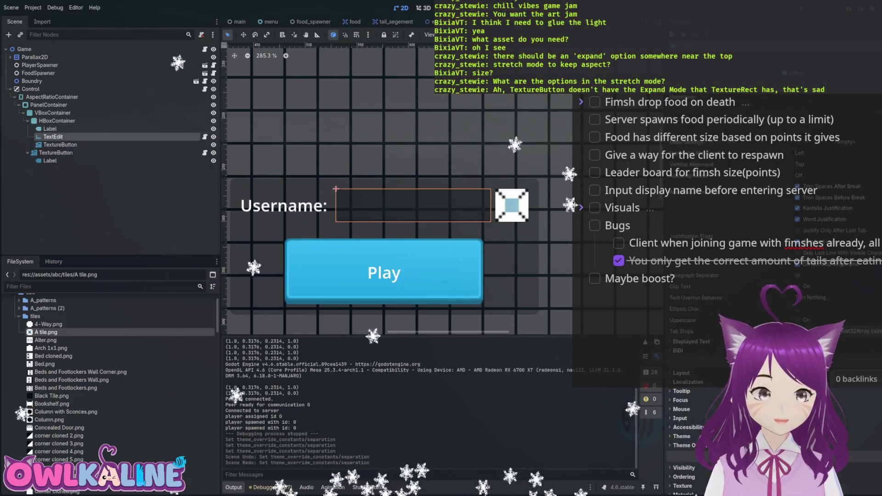
scroll(736, 276, "down", 3)
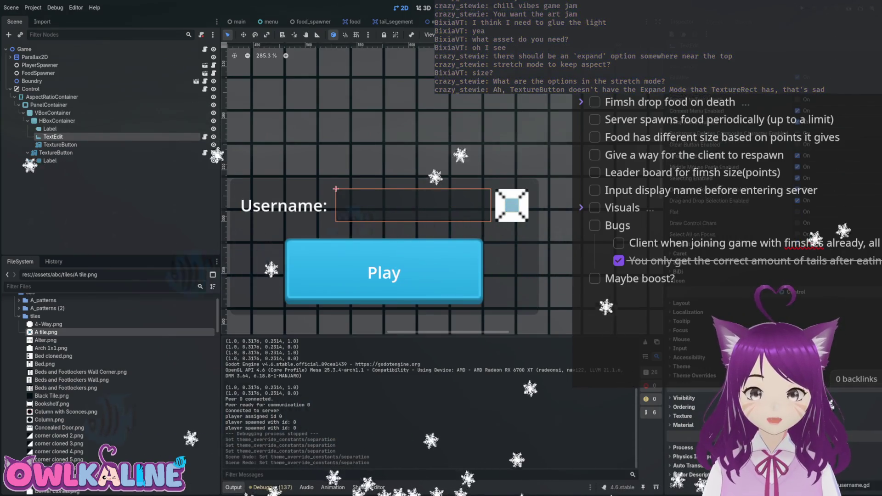
left_click(60, 144)
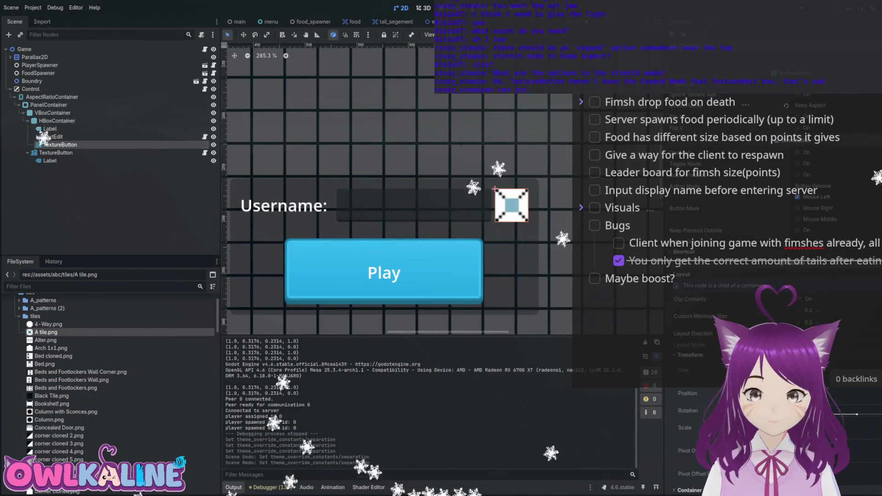
scroll(735, 276, "down", 5)
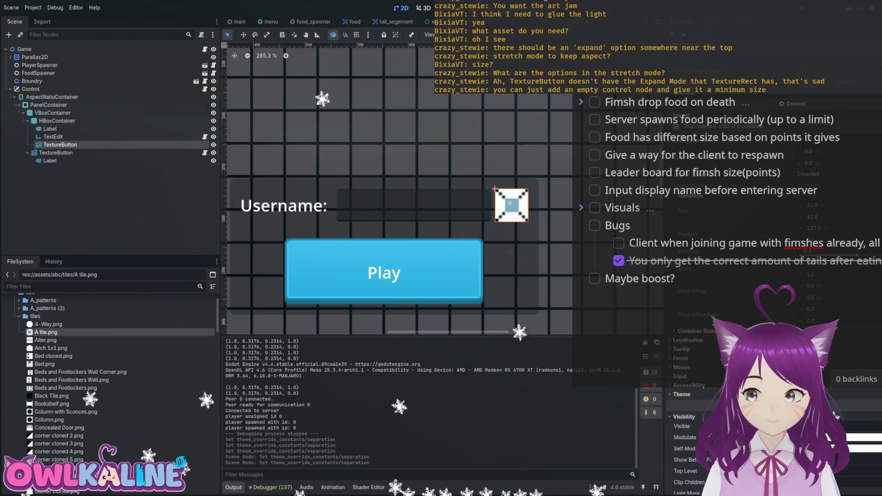
left_click(57, 121)
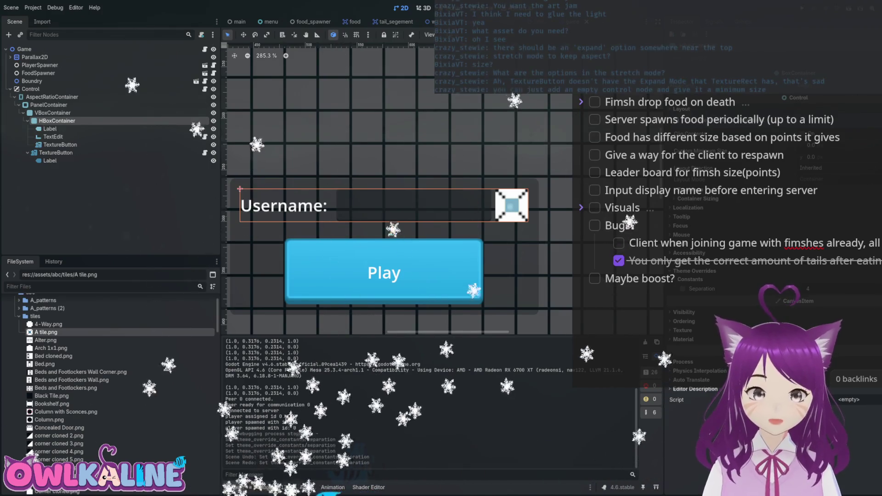
key("ctrl+a")
key("Return")
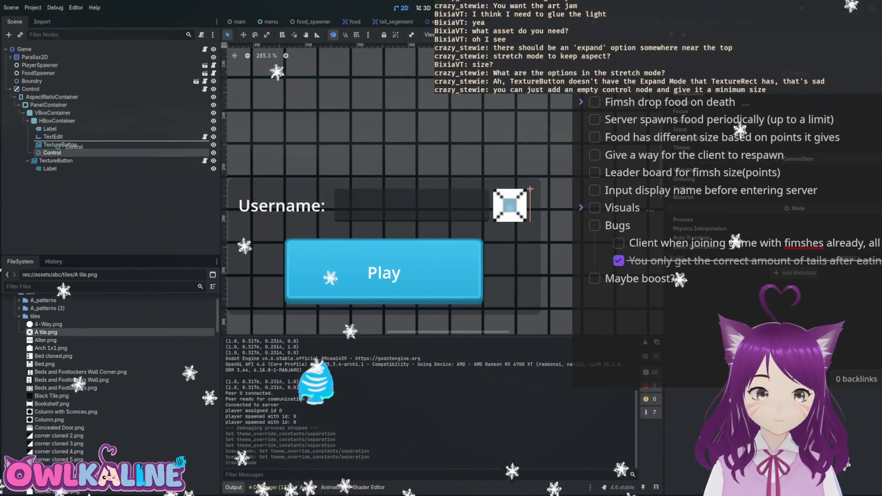
- Move the Control spacer before TextureButton and give it a custom minimum size
key("ctrl+Up")
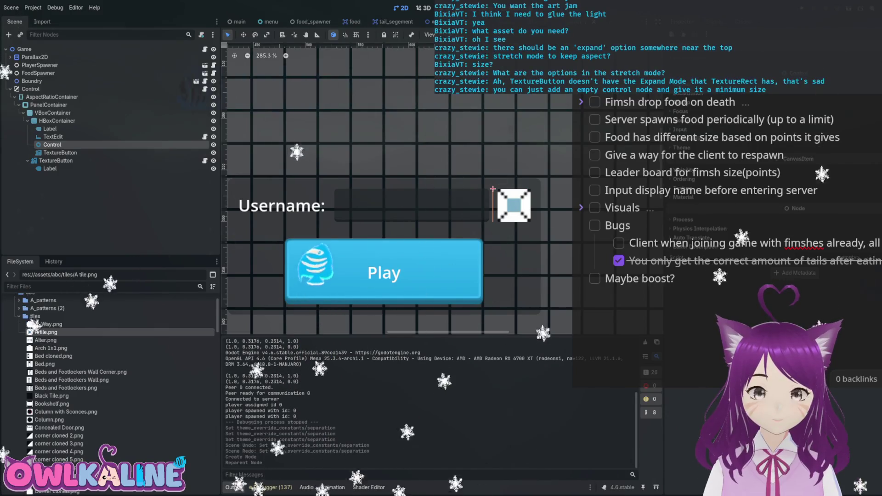
left_click(546, 138)
scroll(482, 186, "down", 3)
scroll(482, 186, "up", 1)
left_click(52, 152)
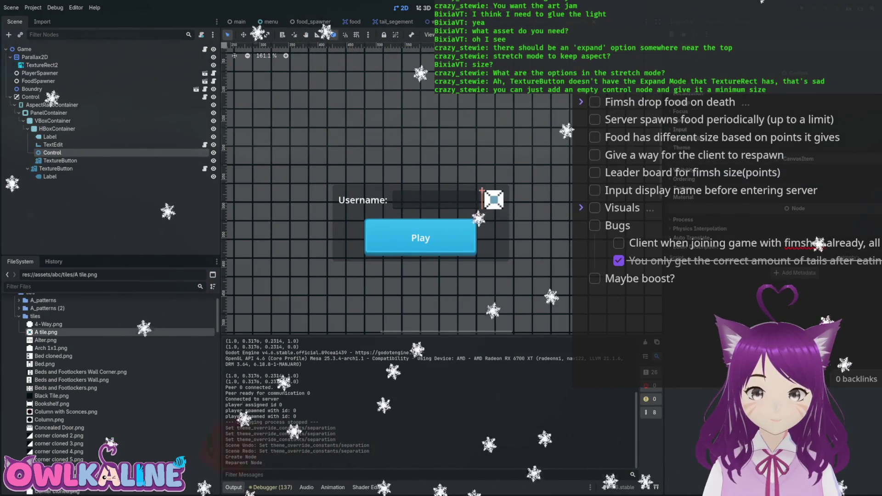
scroll(735, 193, "up", 3)
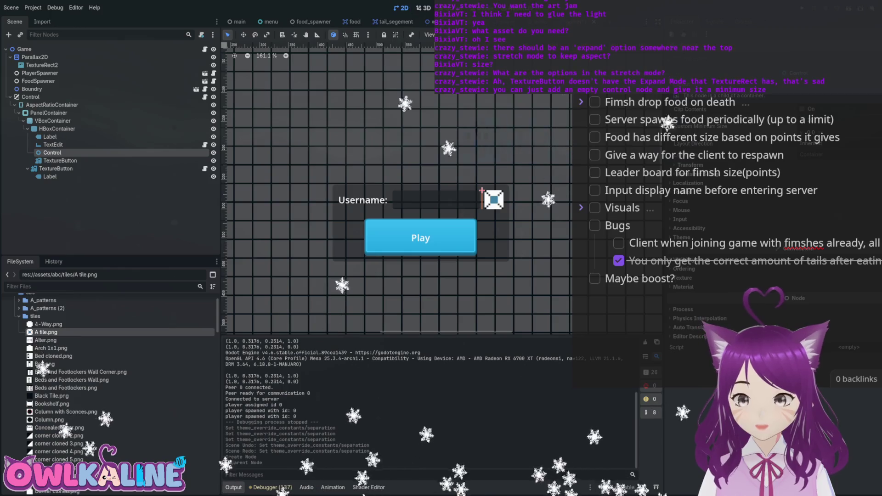
key("Return")
- Run the game with F5 to test the menu, then stop it with F8
left_click(42, 65)
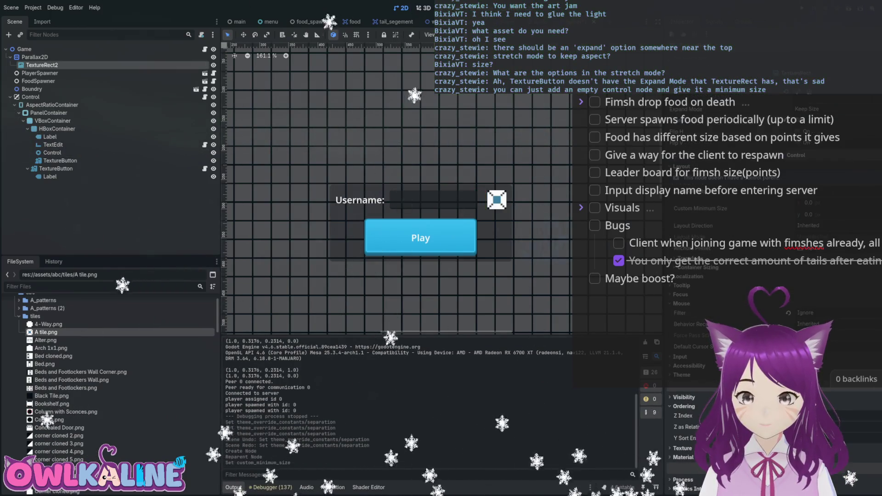
key("F5")
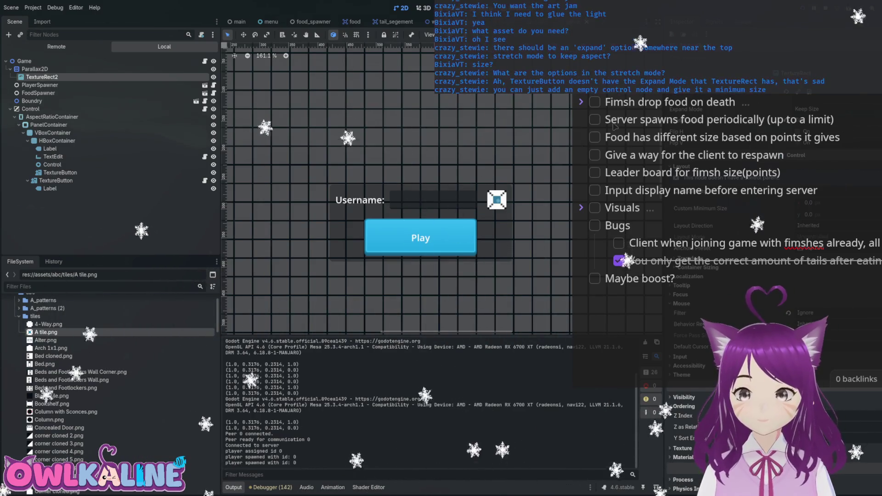
key("F8")
scroll(445, 200, "down", 6)
scroll(332, 255, "up", 5)
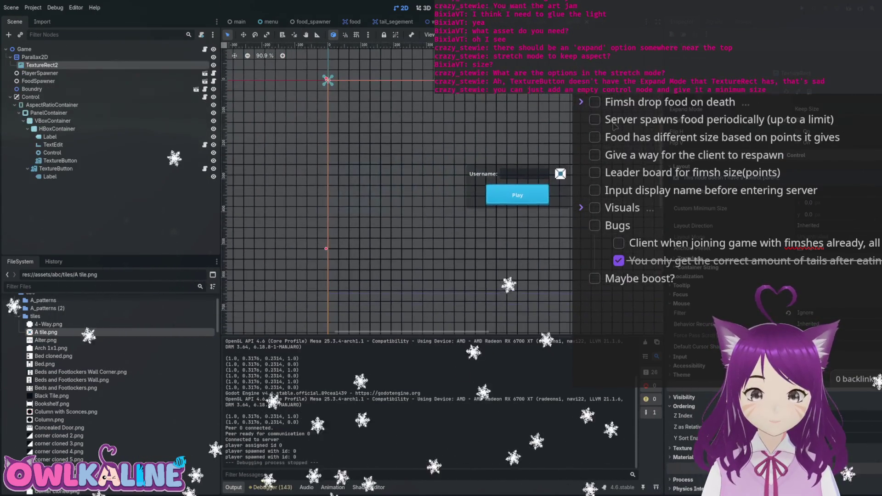
- Collapse the abc and assets folders and open PacketHandler's assign_id.gd in the script editor
scroll(110, 368, "up", 5)
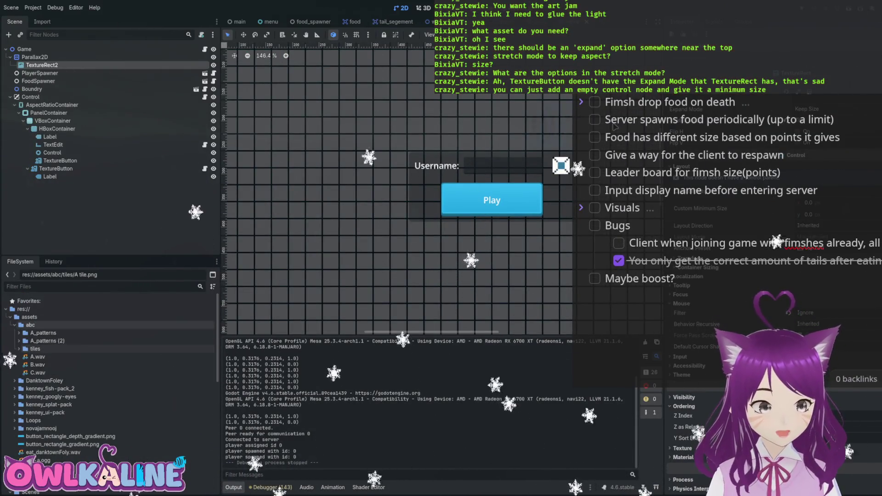
left_click(15, 325)
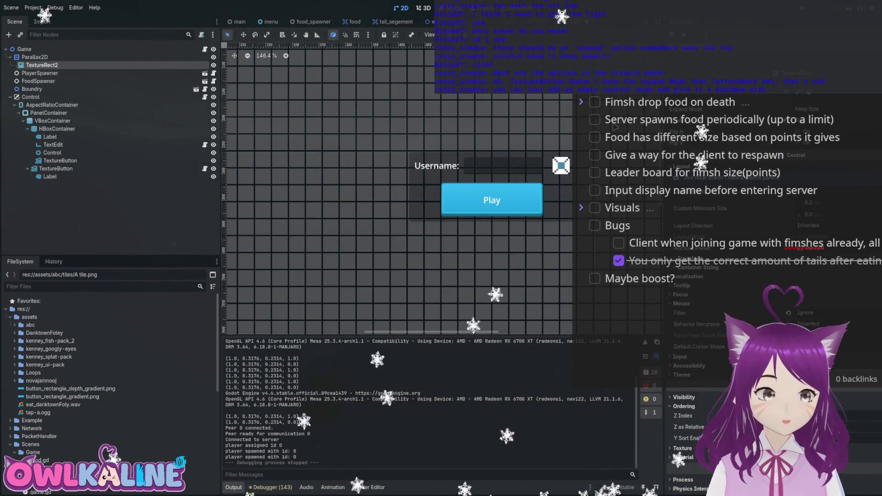
left_click(10, 317)
scroll(111, 381, "down", 3)
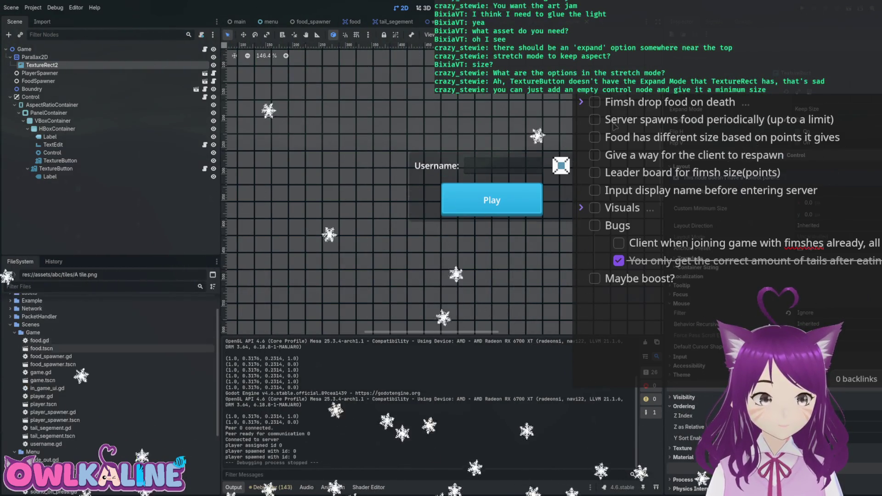
key("Left")
key("Down")
key("Left")
key("Up")
key("Up")
key("Up")
key("Right")
key("Down")
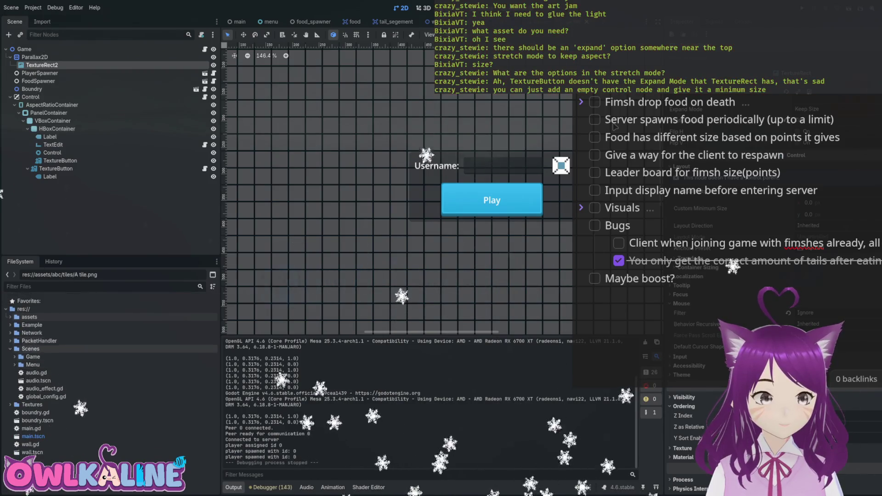
key("Down")
key("Down")
key("Up")
key("Up")
key("Return")
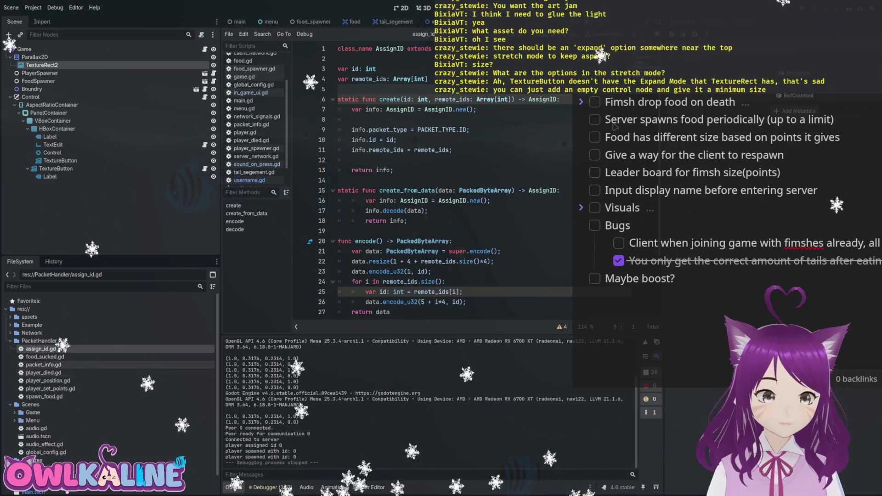
- Open the copied spawn_player.gd script from the PacketHandler folder
left_click(48, 380)
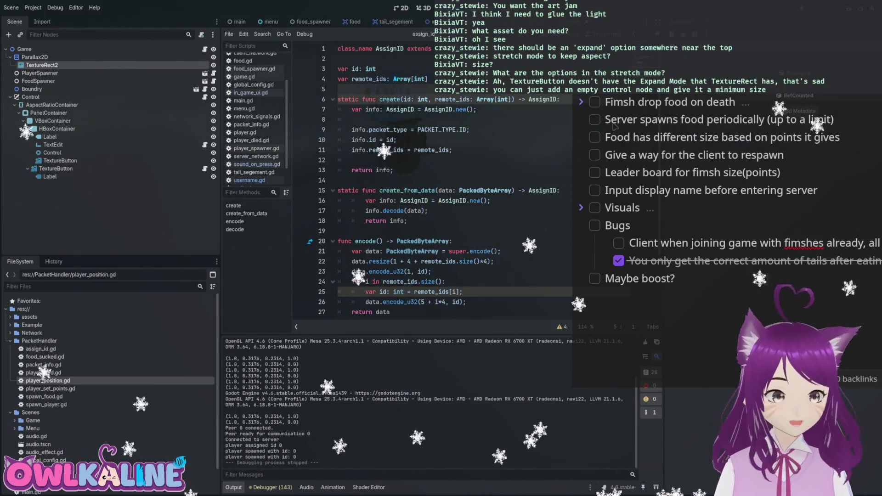
key("Down")
key("Down")
key("Down")
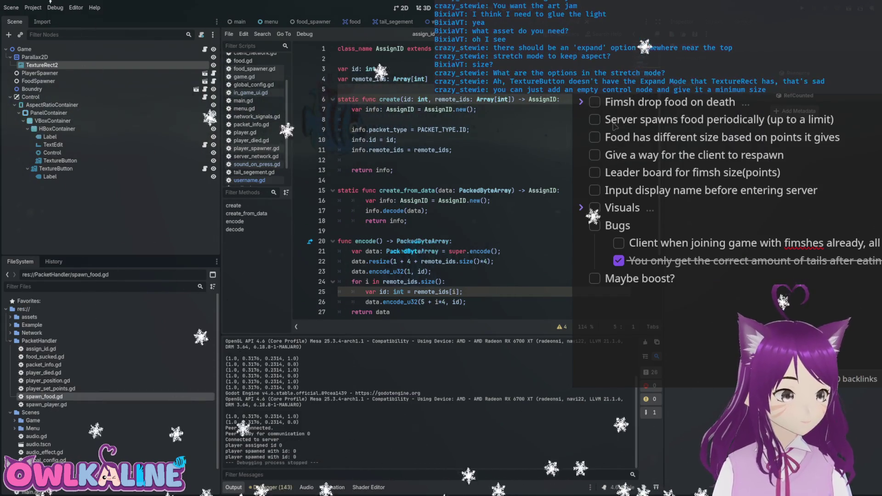
key("Return")
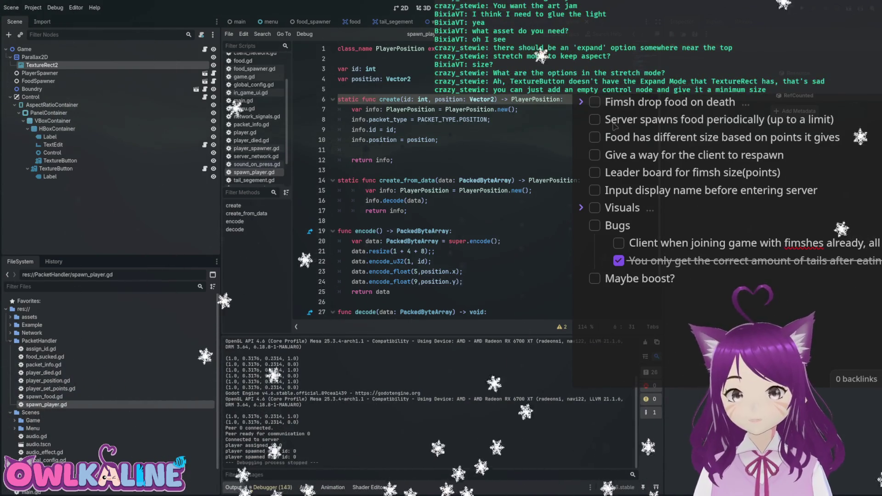
- Rename class_name to SpawnPlayer and use SpawnPlayer in create and create_from_data
key("Down")
key("Down")
key("Down")
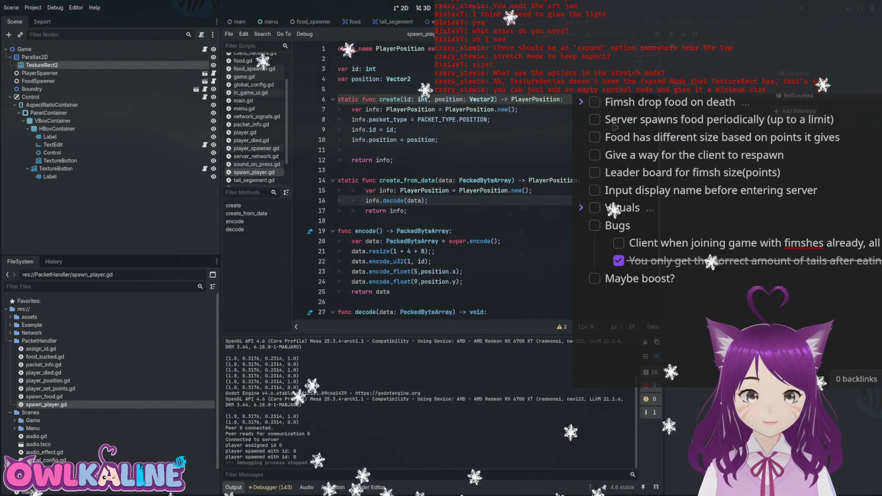
key("Page_Up")
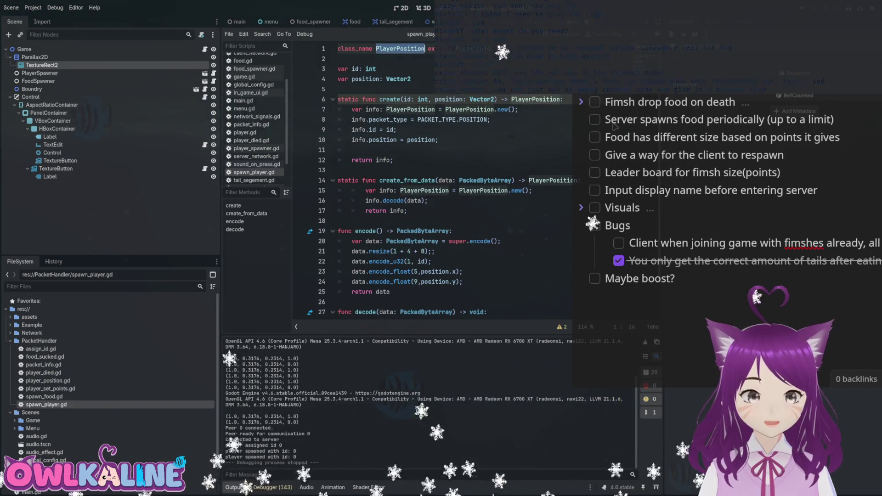
type("nPlayer")
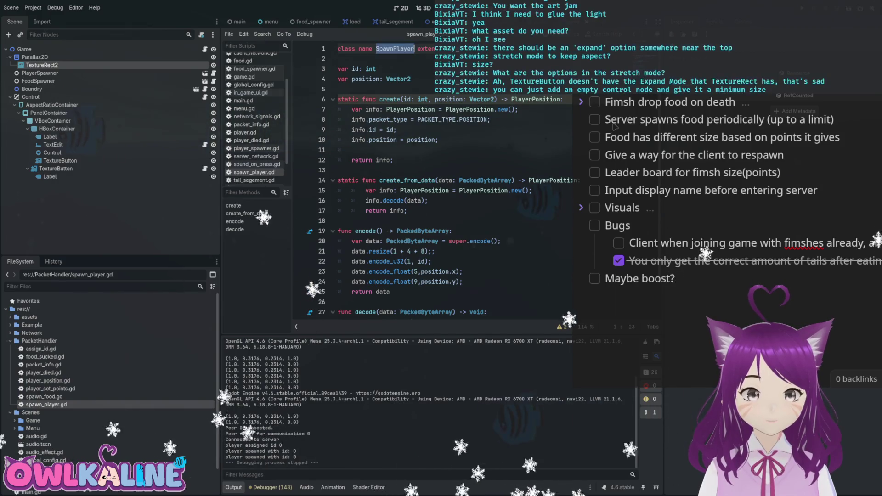
key("ctrl+c")
key("Down")
key("Down")
key("Down")
key("End")
key("Left")
key("ctrl+shift+Left")
key("ctrl+v")
key("Down")
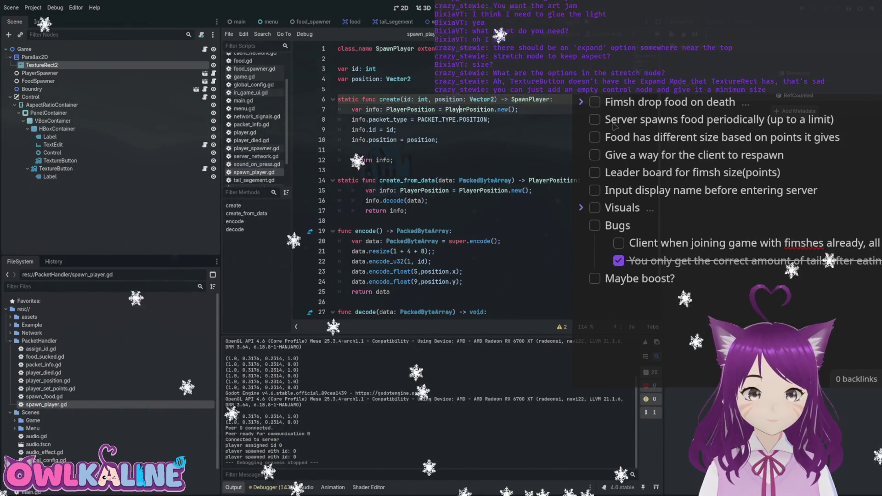
key("Down")
key("End")
key("Left")
key("Left")
key("Left")
key("ctrl+shift+Left")
key("ctrl+v")
key("ctrl+v")
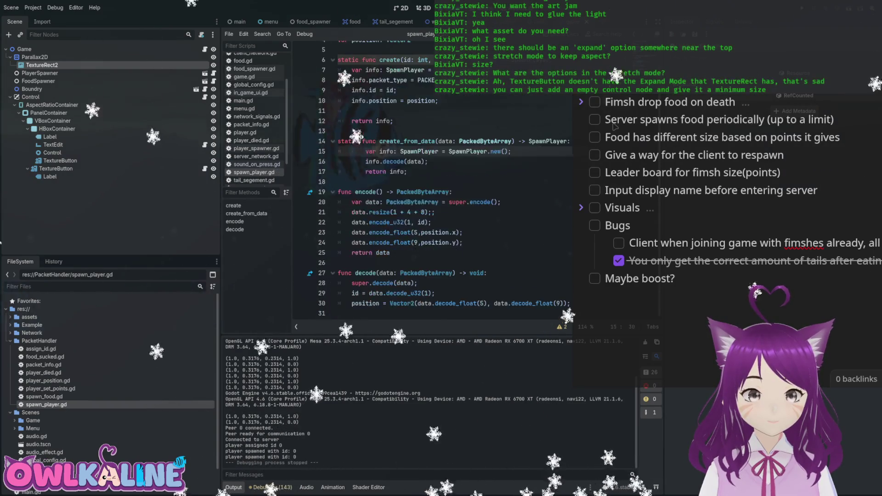
- Select POSITION in the packet type line and open packet_info.gd
key("Up")
key("Up")
key("Up")
key("End")
key("Left")
key("ctrl+shift+Left")
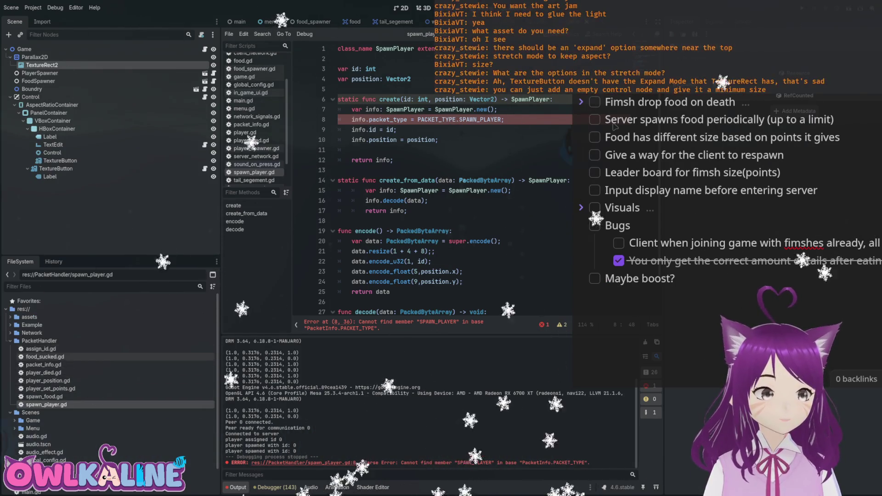
double_click(44, 365)
- Add a 'SPAWN_PLAYER = 6,' entry after PLAYER_DIED in the PACKET_TYPE enum
left_click(407, 99)
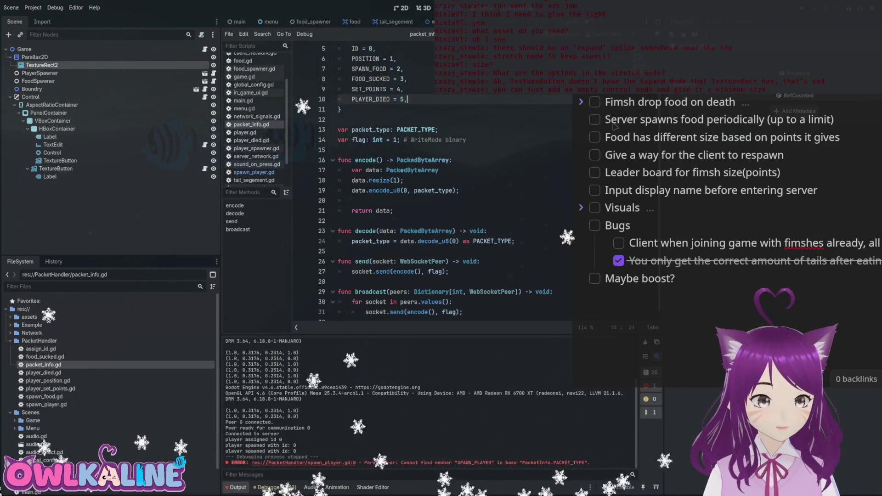
key("Return")
type("SPAWN_PLAY")
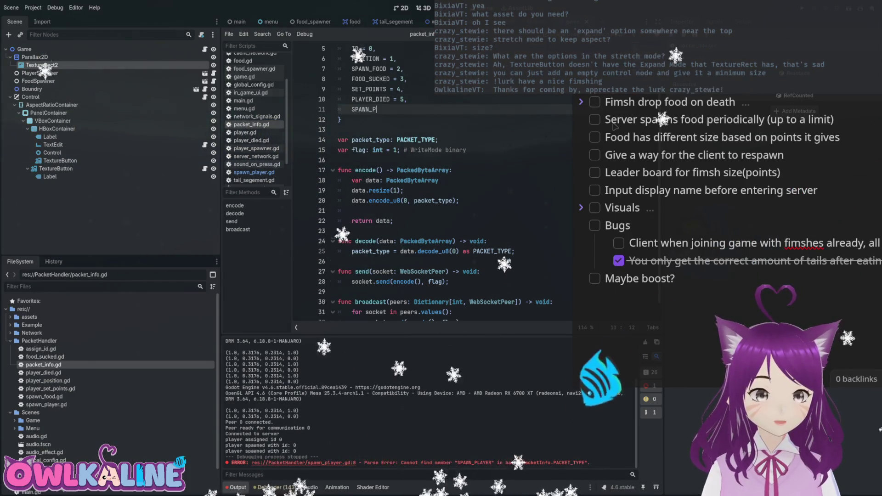
type("ER = 6;")
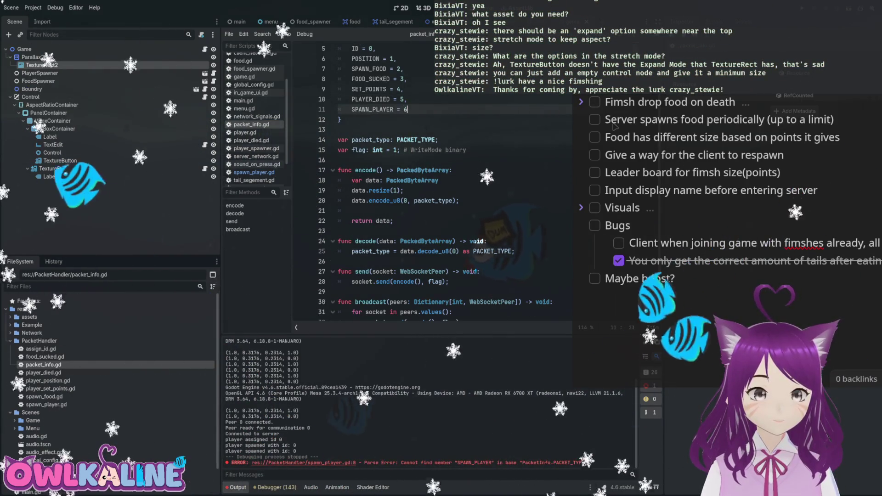
key("BackSpace")
type(",")
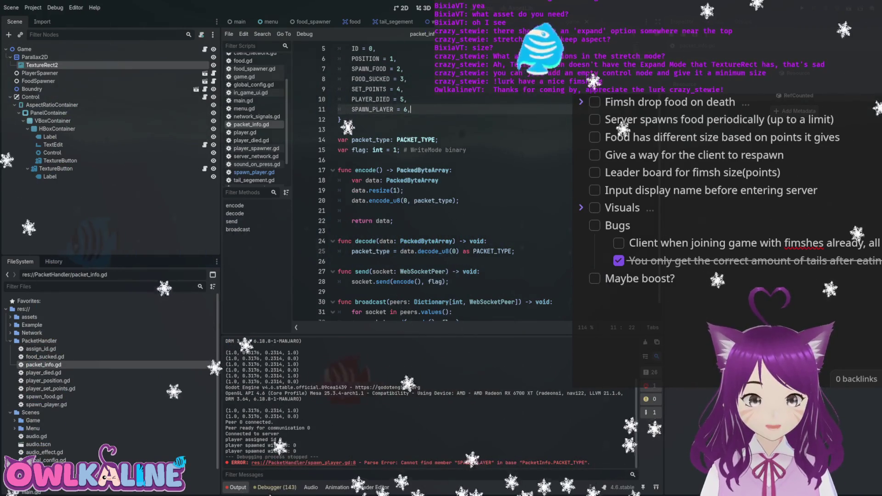
- Scroll through packet_info.gd, then open server_network.gd
scroll(432, 184, "down", 1)
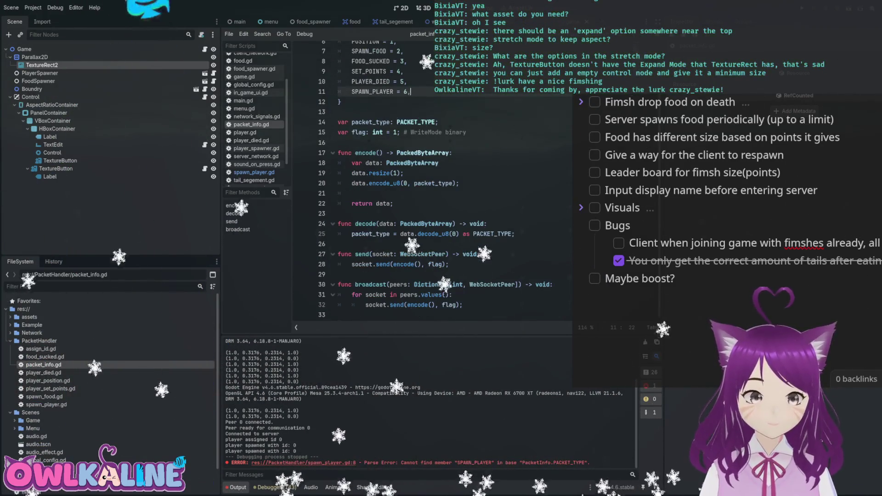
scroll(110, 404, "down", 1)
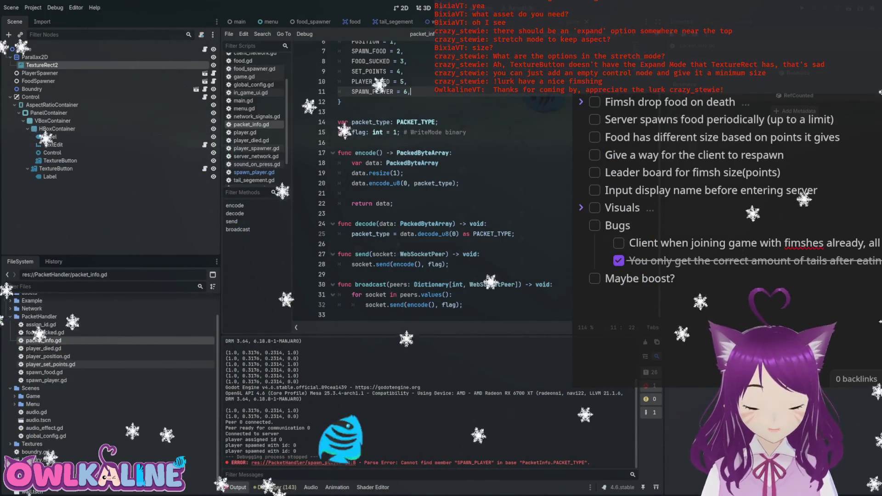
scroll(111, 367, "down", 1)
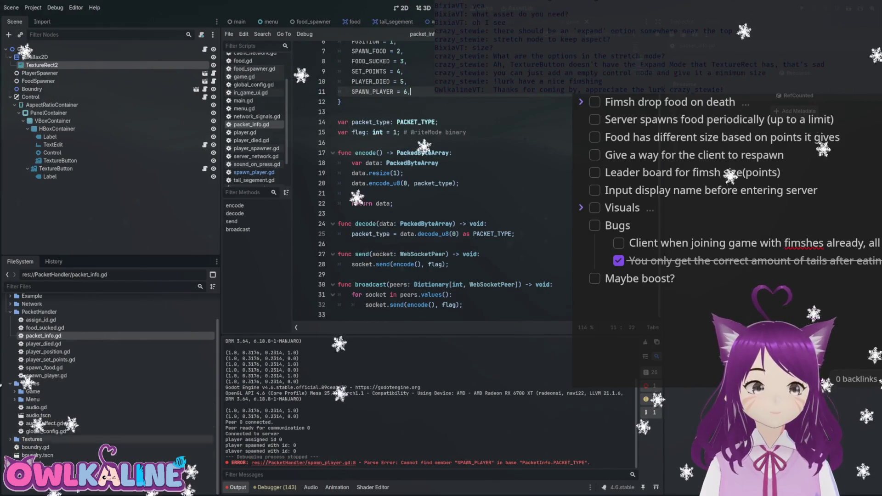
scroll(110, 367, "up", 3)
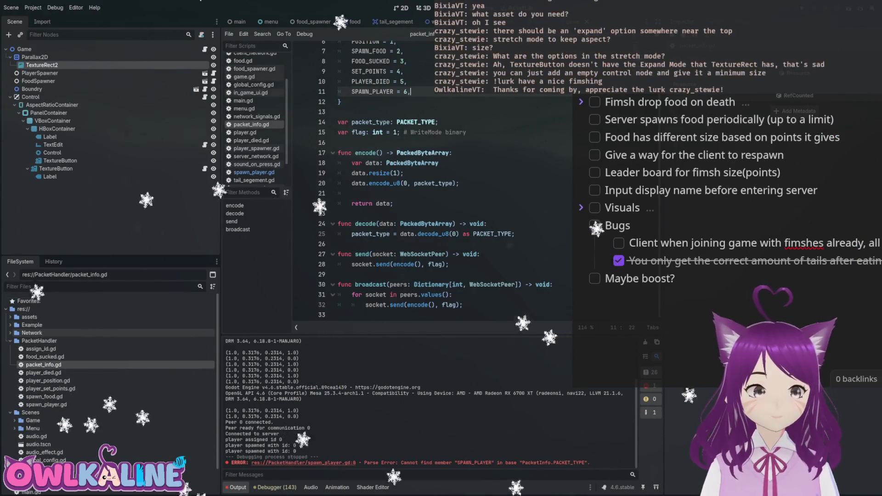
double_click(48, 357)
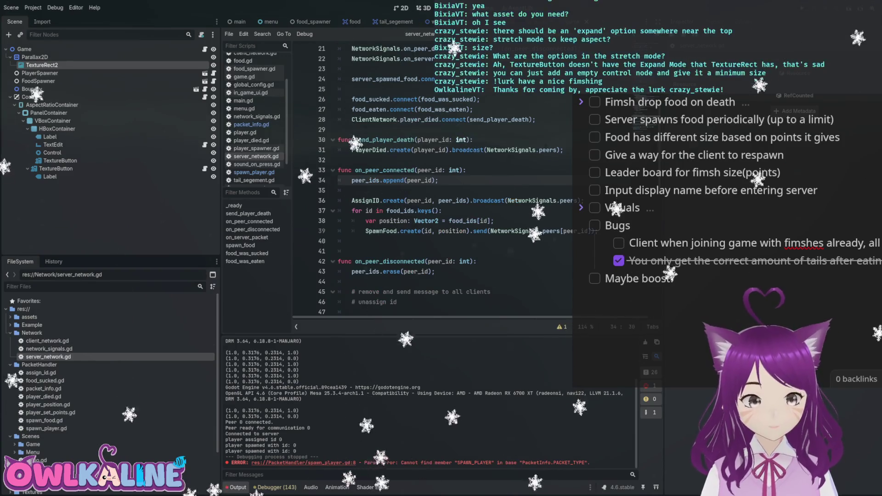
- Review the signal connections in server_network.gd and delete the blank line 40
scroll(436, 183, "up", 5)
scroll(432, 184, "down", 1)
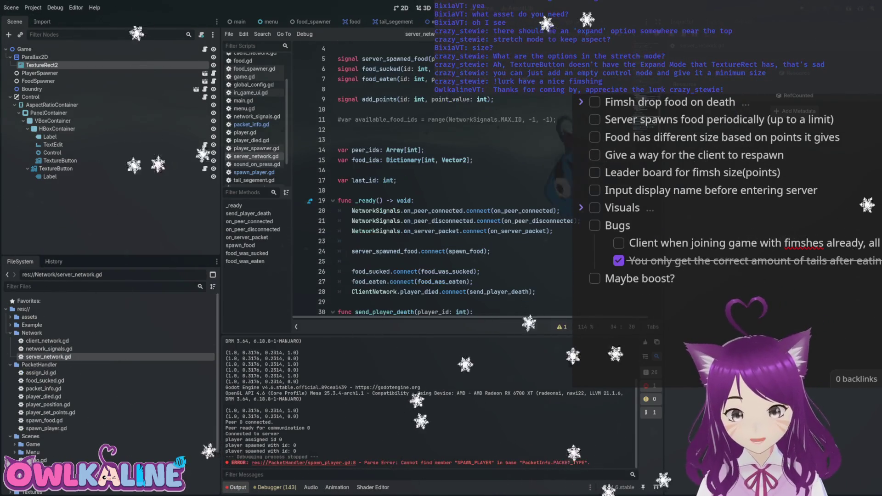
double_click(439, 221)
double_click(431, 231)
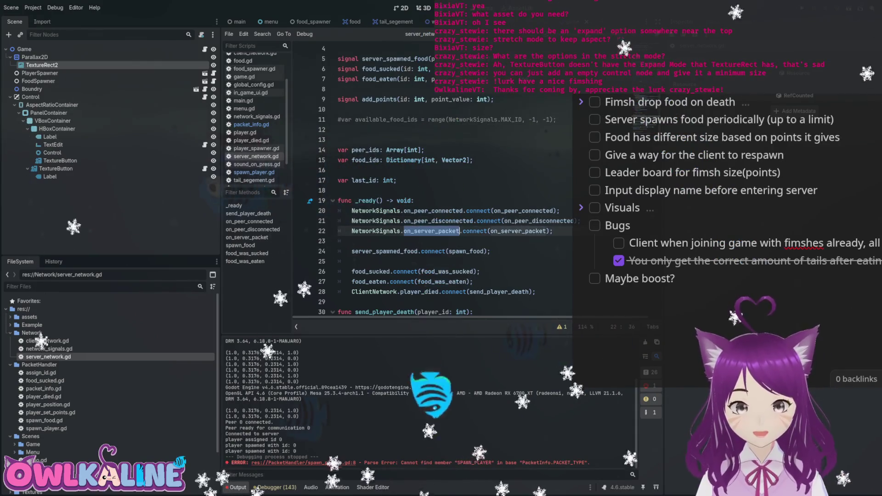
scroll(432, 231, "down", 2)
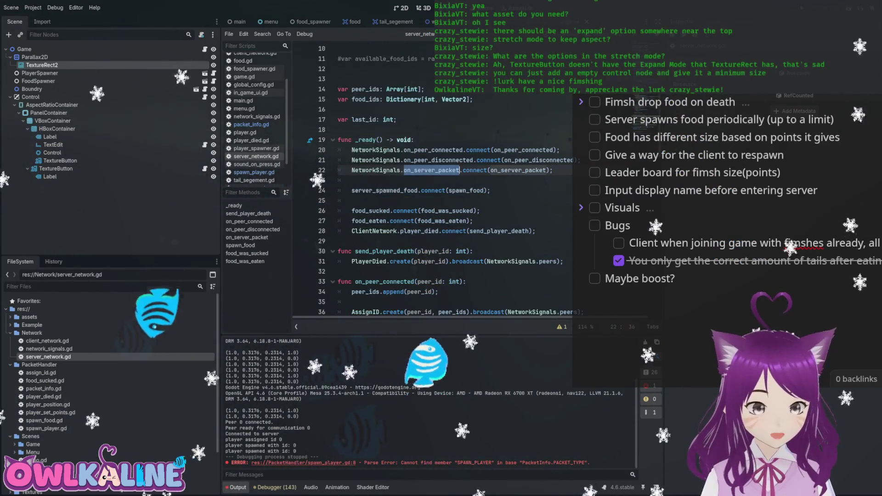
left_click(443, 221)
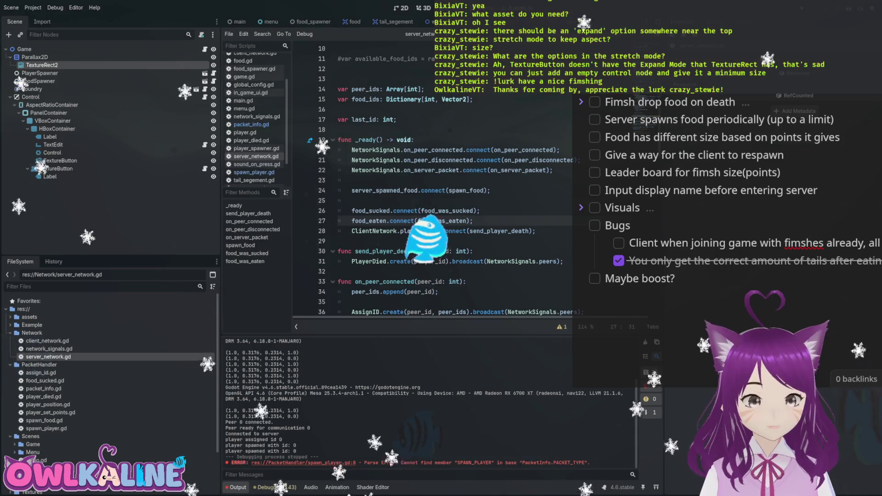
left_click(512, 230)
scroll(455, 183, "down", 3)
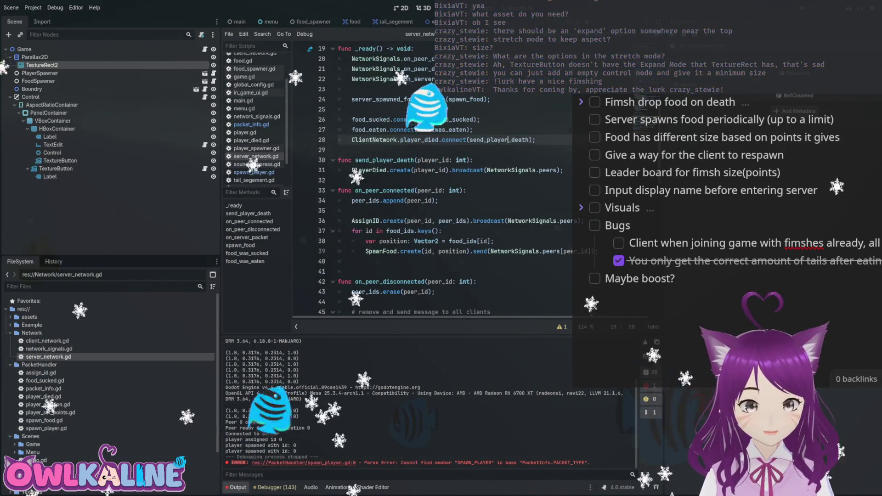
scroll(432, 184, "down", 2)
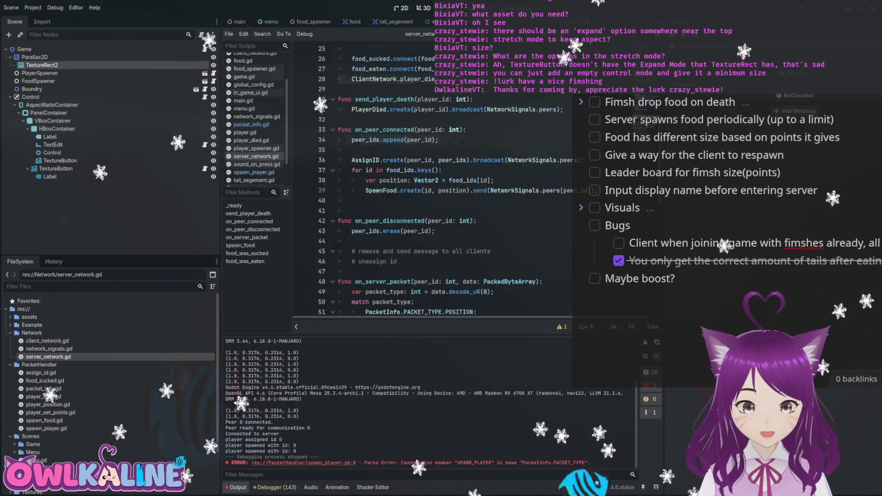
left_click(563, 109)
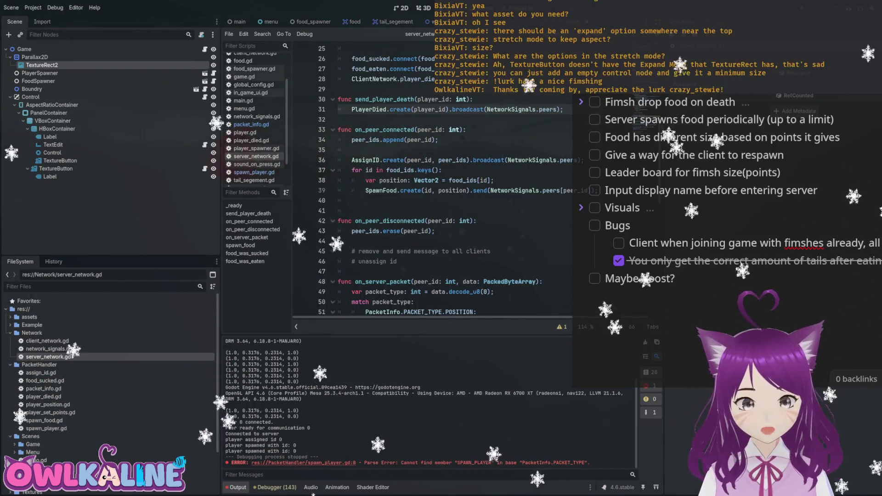
left_click(351, 200)
key("BackSpace")
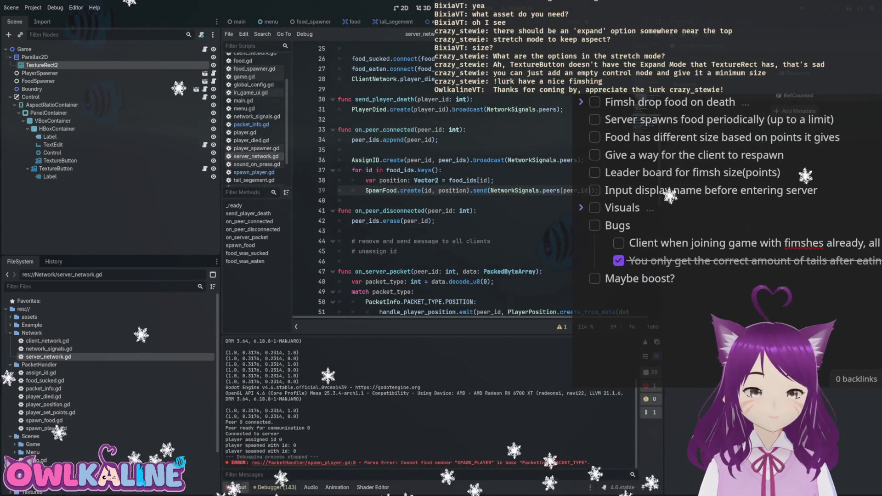
- Inspect the AssignID create-and-broadcast call on line 36 and SpawnFood on line 39
scroll(437, 184, "down", 2)
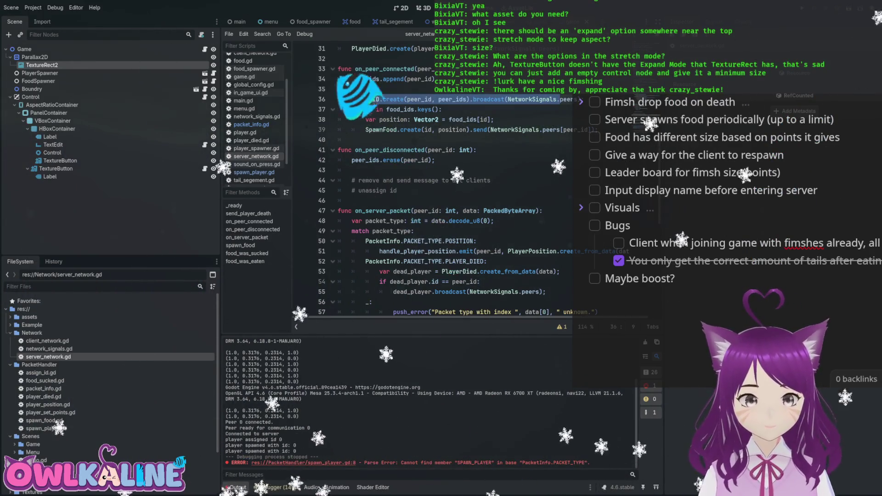
left_click_drag(551, 100, 383, 99)
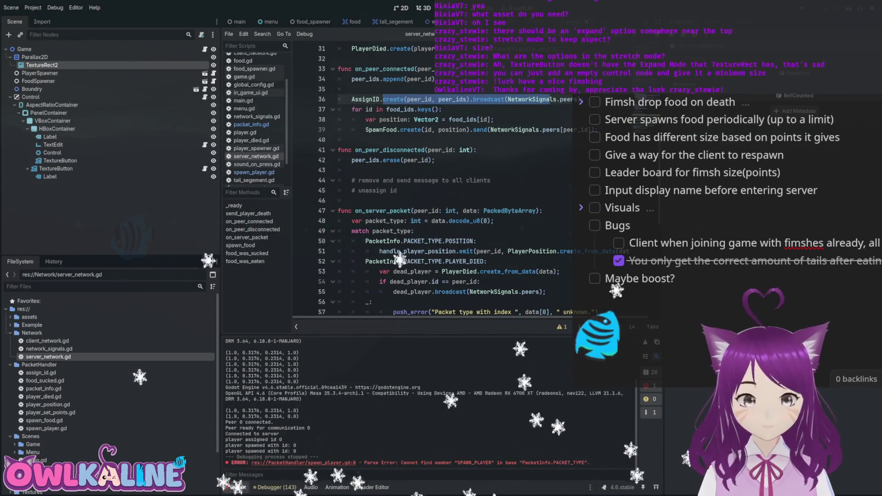
scroll(432, 184, "down", 1)
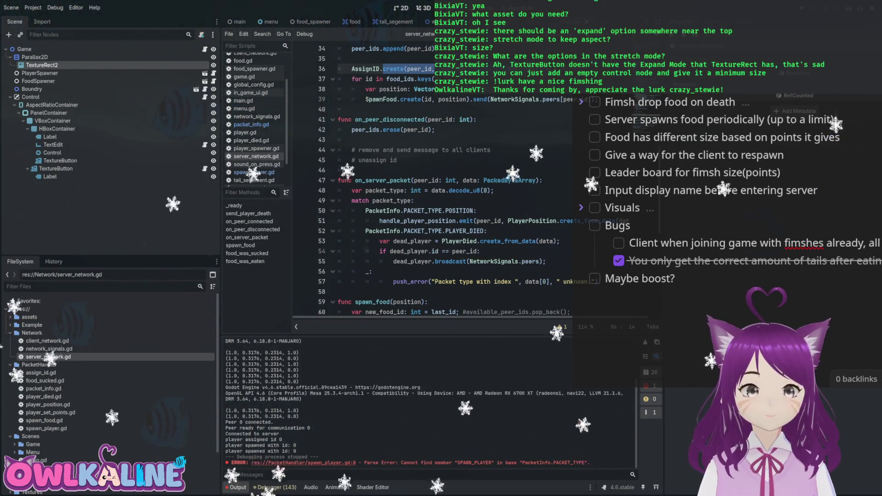
scroll(432, 184, "down", 2)
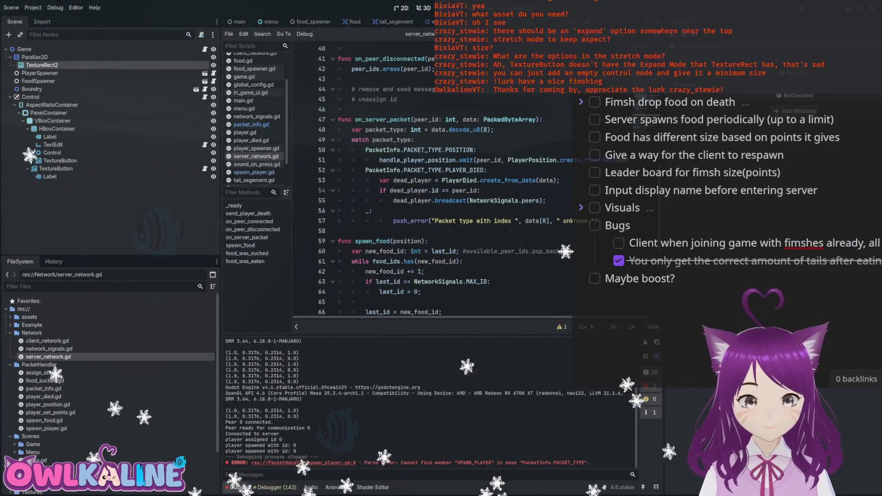
scroll(432, 184, "down", 7)
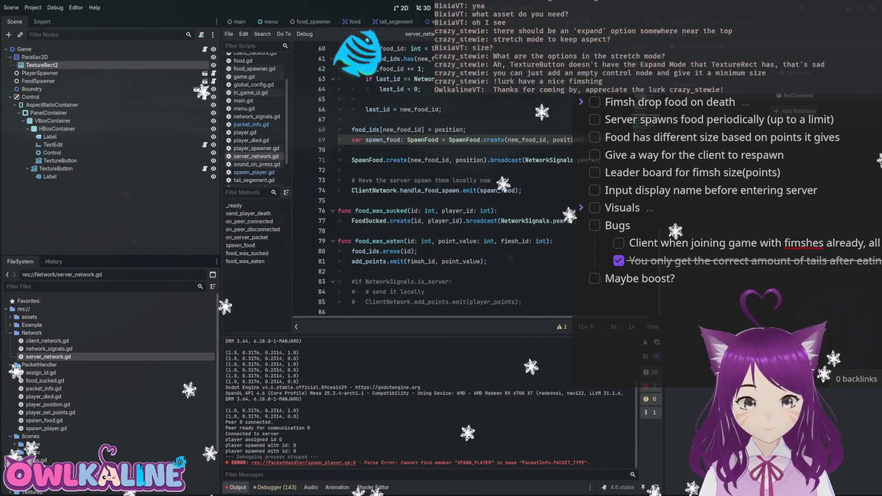
key("ctrl+z")
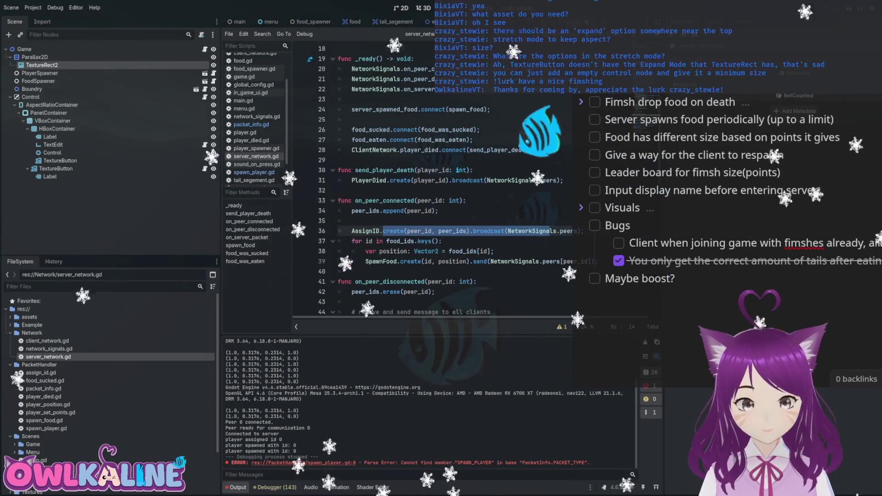
left_click(361, 231)
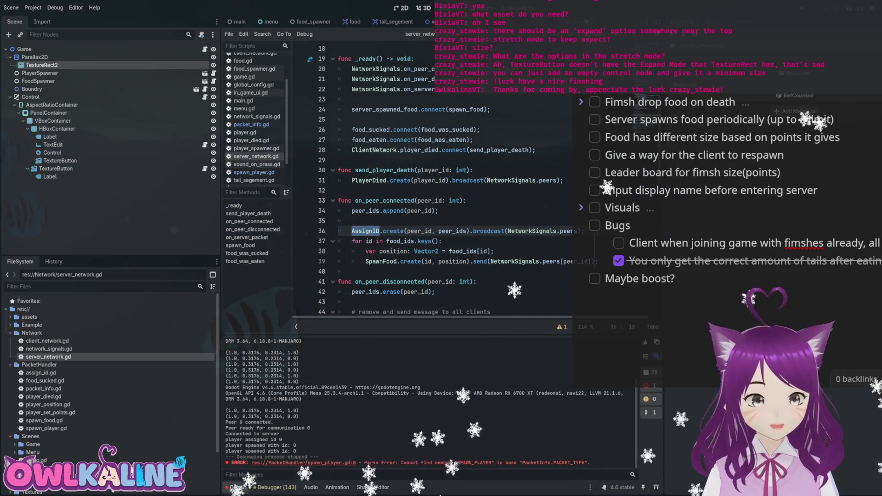
double_click(381, 261)
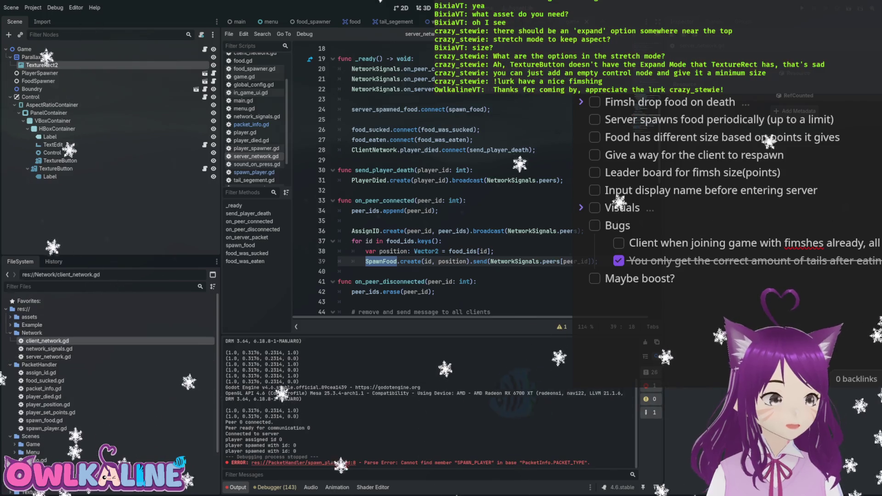
- Open client_network.gd and jump from the manage_ids call to its definition
double_click(47, 341)
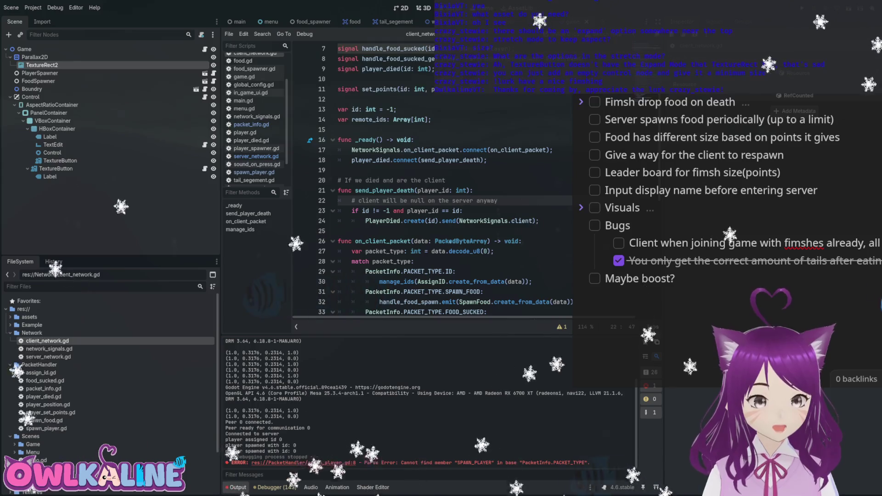
scroll(455, 184, "down", 3)
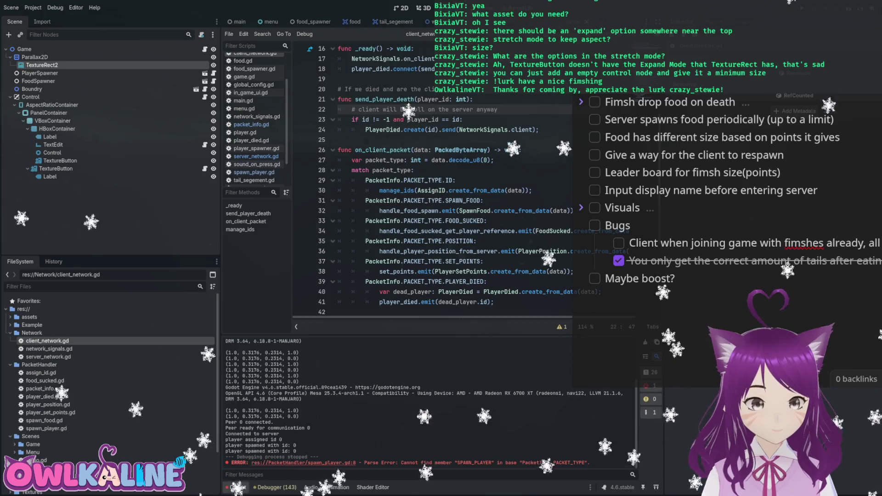
left_click(418, 190)
double_click(404, 191)
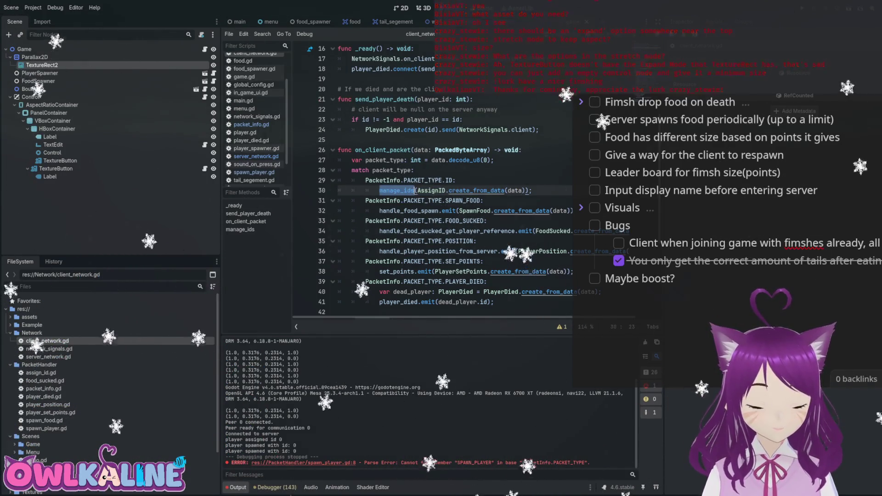
key("ctrl+f")
key("Return")
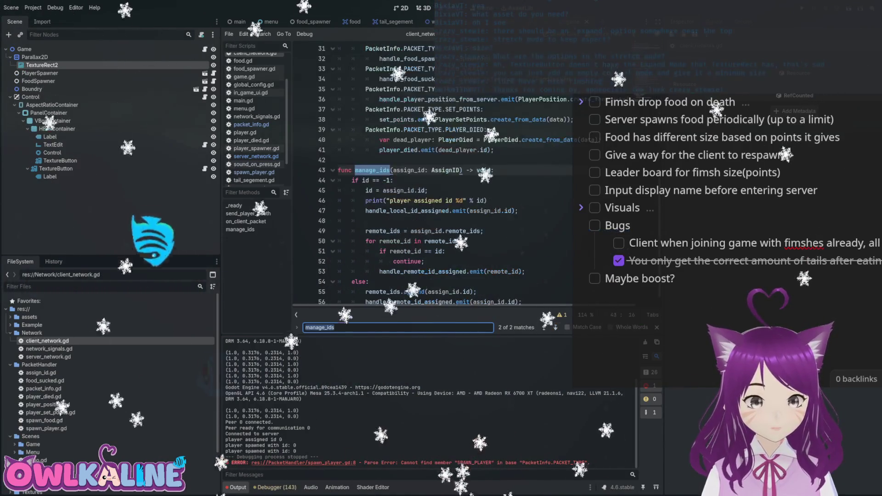
- Read manage_ids' id check, signal emits and remote_ids loop, then return to player_spawner.gd
left_click(393, 165)
key("shift+Home")
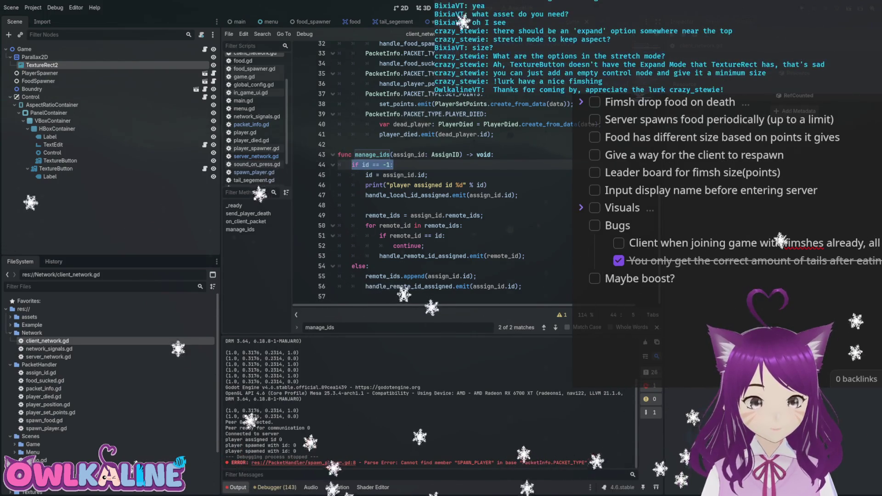
key("Down")
key("End")
key("shift+Home")
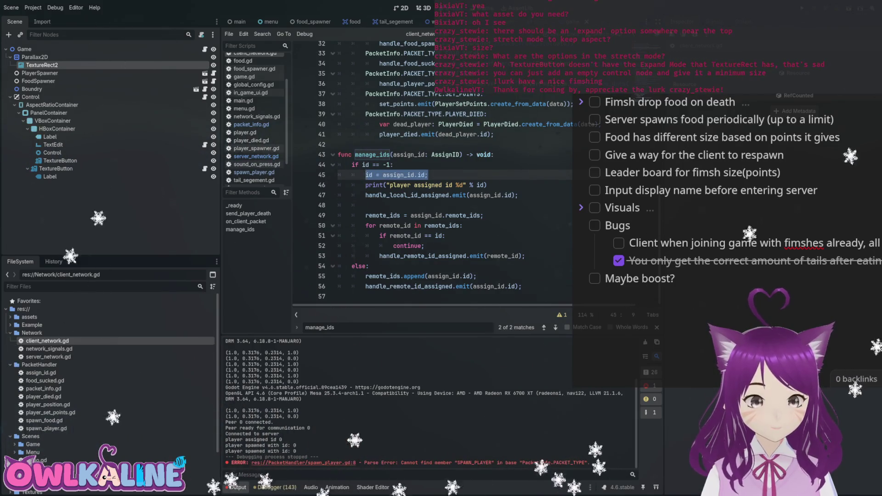
left_click_drag(376, 196, 489, 195)
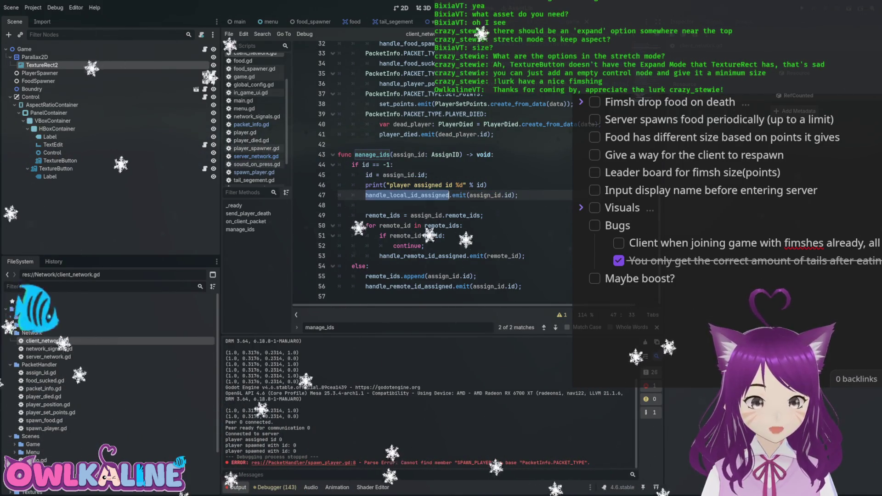
left_click_drag(369, 215, 480, 215)
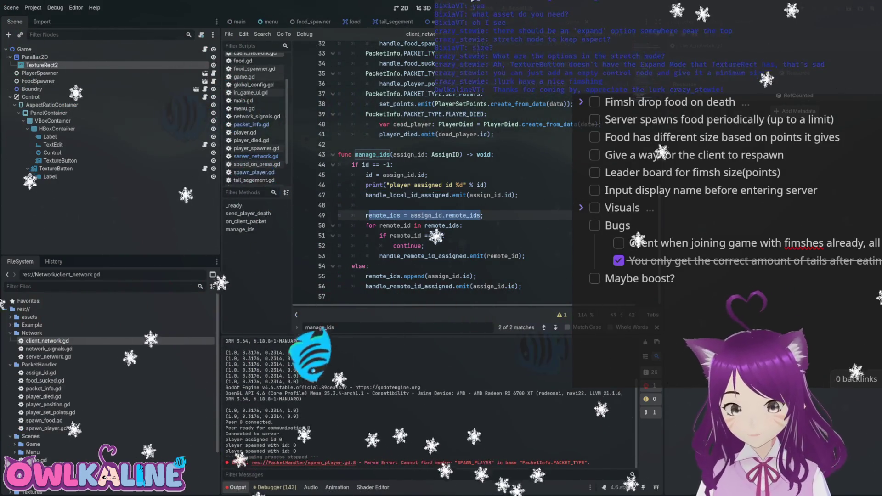
left_click(416, 225)
mouse_move(525, 256)
left_mouse_down()
mouse_move(367, 256)
mouse_move(404, 276)
mouse_move(474, 276)
mouse_move(366, 276)
left_mouse_up()
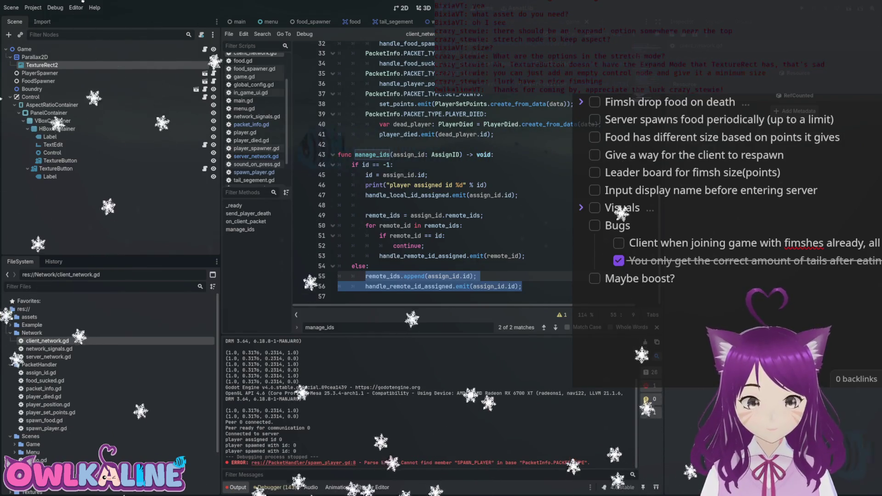
double_click(407, 196)
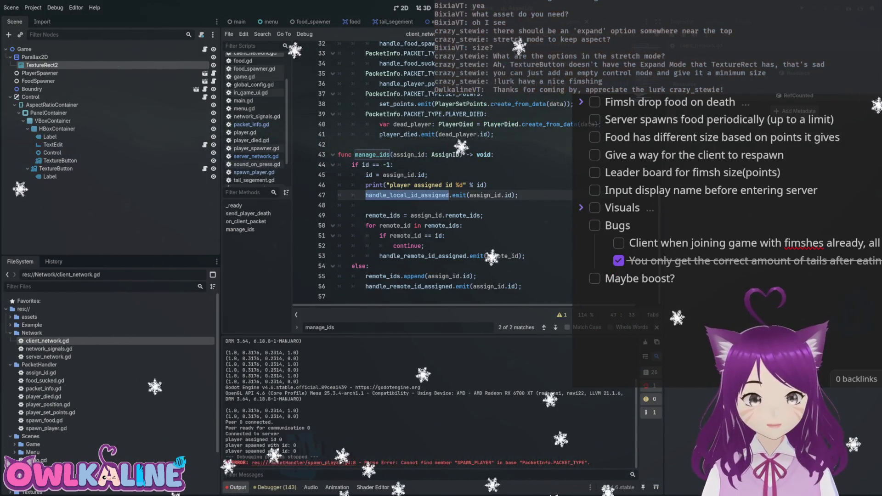
left_click(393, 164)
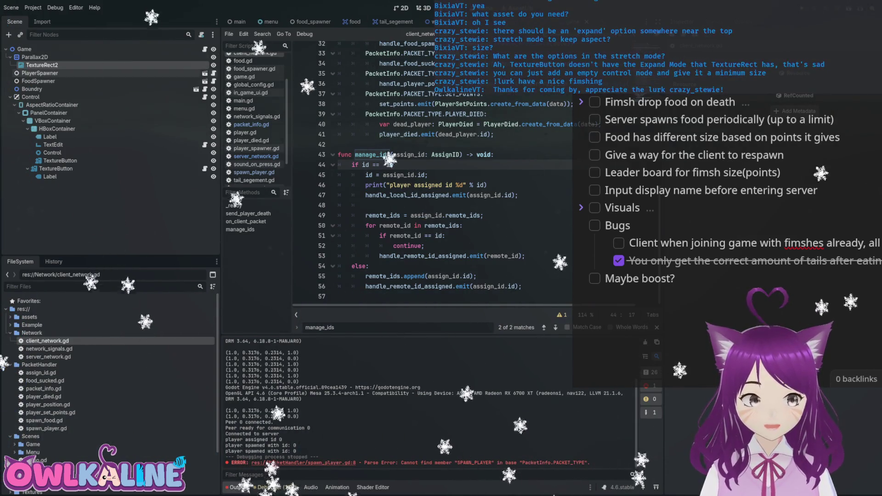
key("alt+Left")
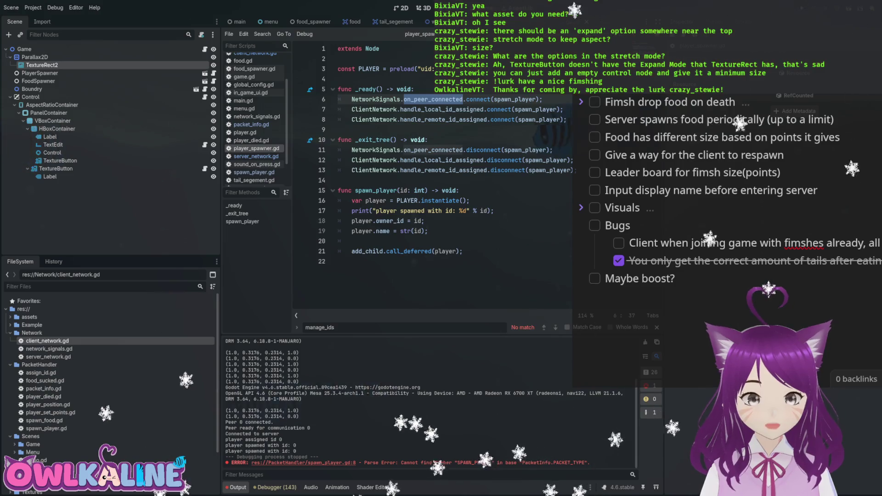
- Comment out the three disconnect lines in _exit_tree and add pass; below them
left_click(352, 99)
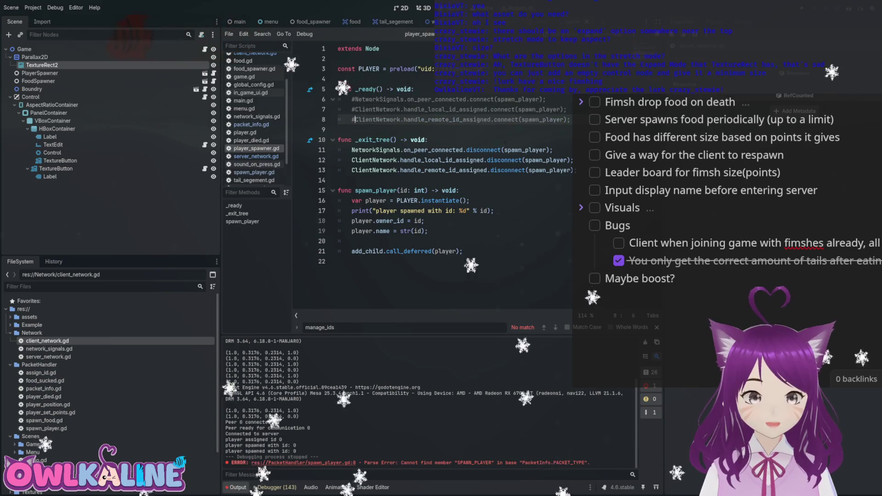
key("ctrl+k")
key("Down")
key("ctrl+k")
key("Down")
key("ctrl+k")
key("Up")
key("Up")
key("Up")
key("Up")
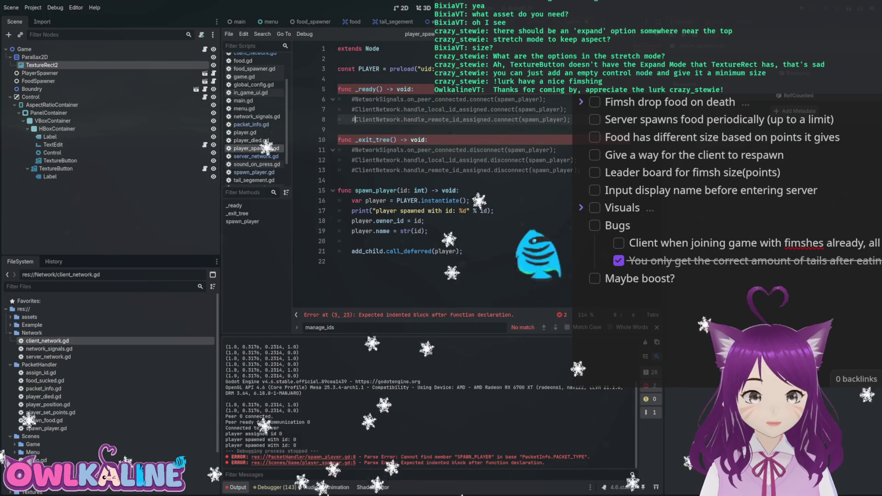
key("Down")
key("Down")
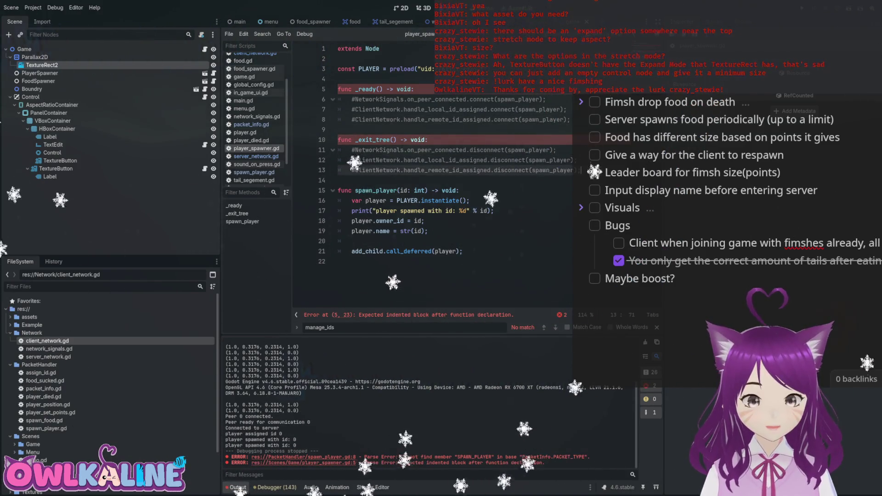
key("Return")
type("PASS")
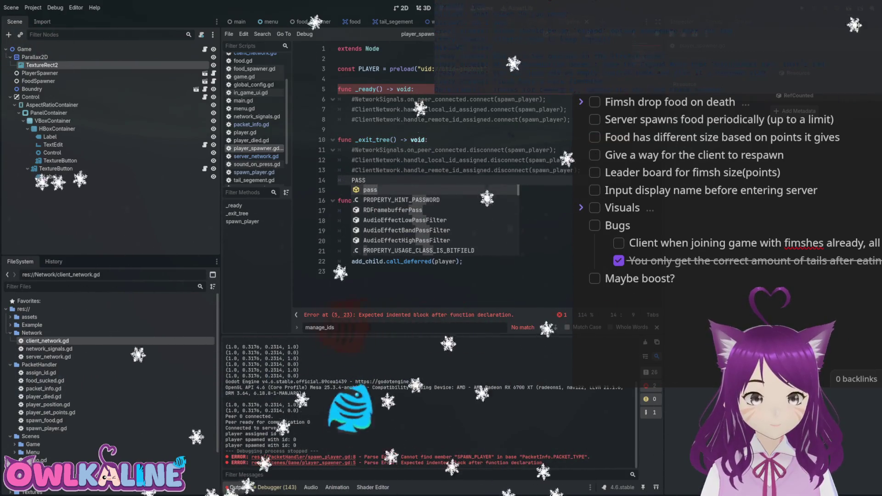
key("BackSpace")
key("BackSpace")
key("BackSpace")
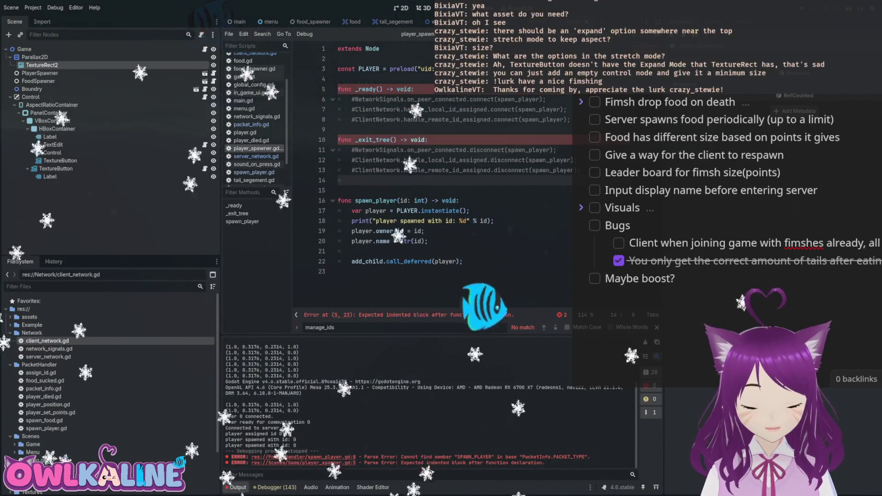
type("pass;")
- Add a new line at the end of _ready, checking food_spawner.gd for reference
left_click(369, 119)
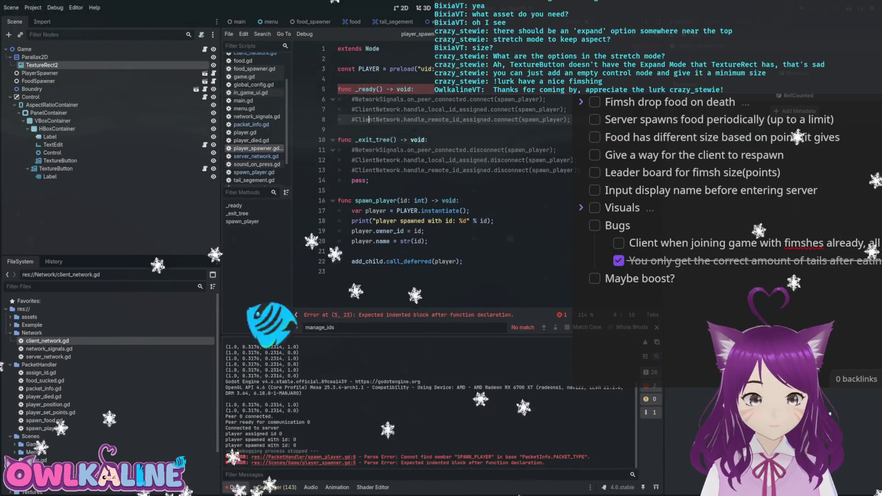
key("End")
key("Return")
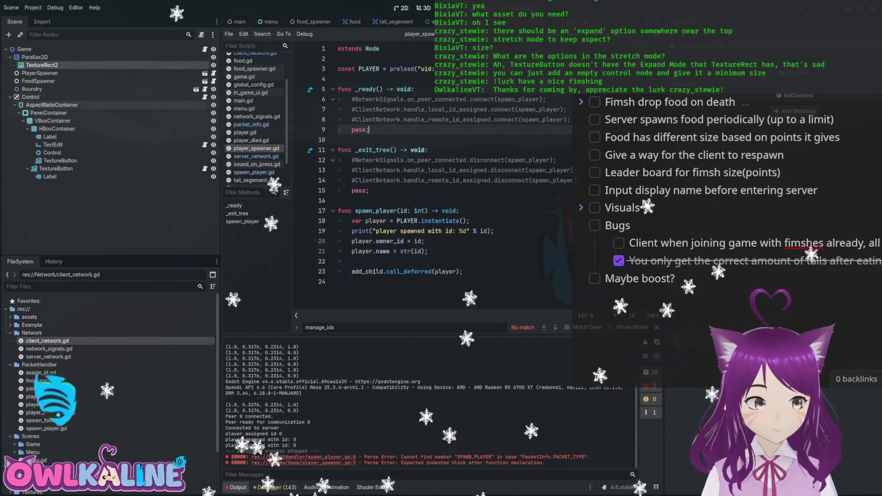
left_click(254, 68)
scroll(432, 184, "down", 2)
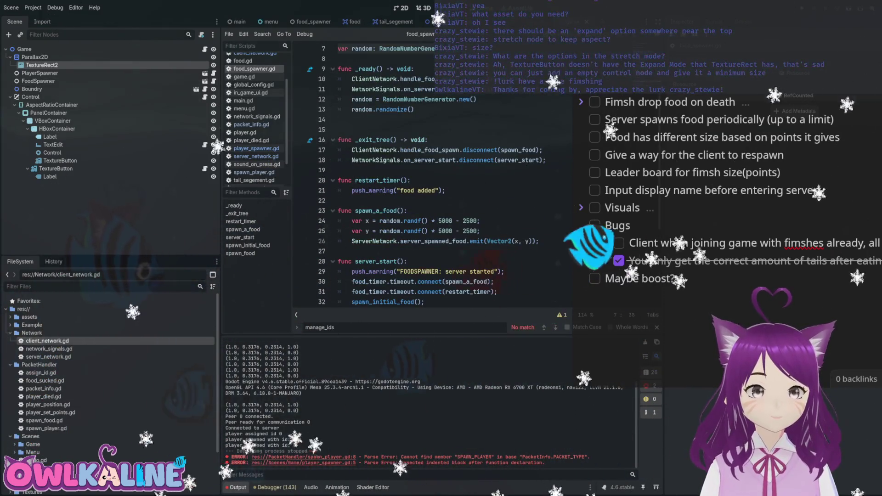
scroll(433, 183, "down", 4)
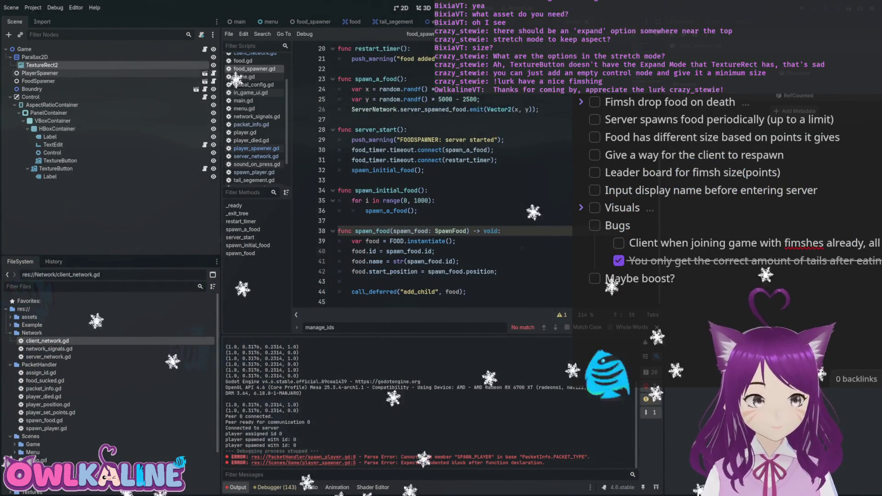
left_click(255, 148)
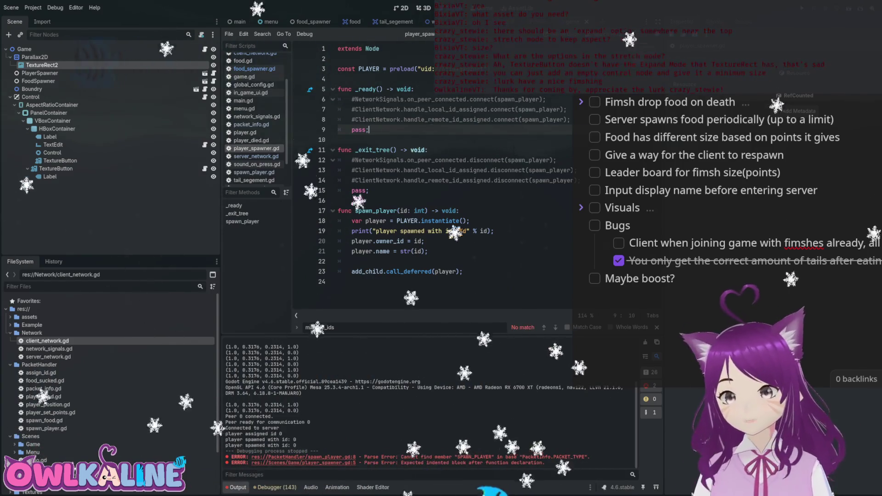
- Test-run the game with the spawner hookups disabled, then stop it
key("F5")
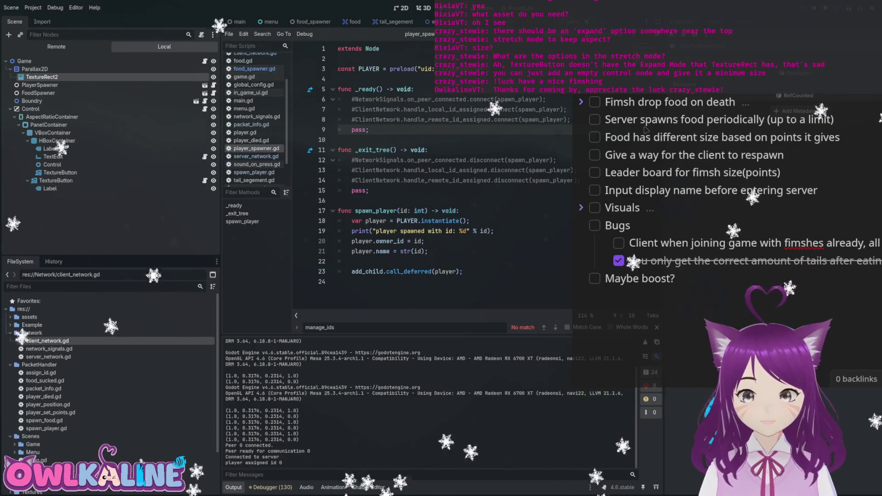
key("F8")
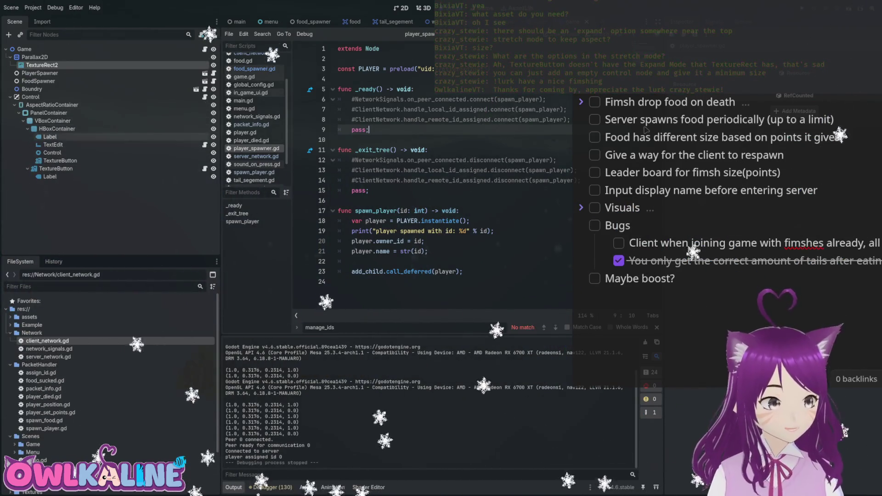
left_click(205, 97)
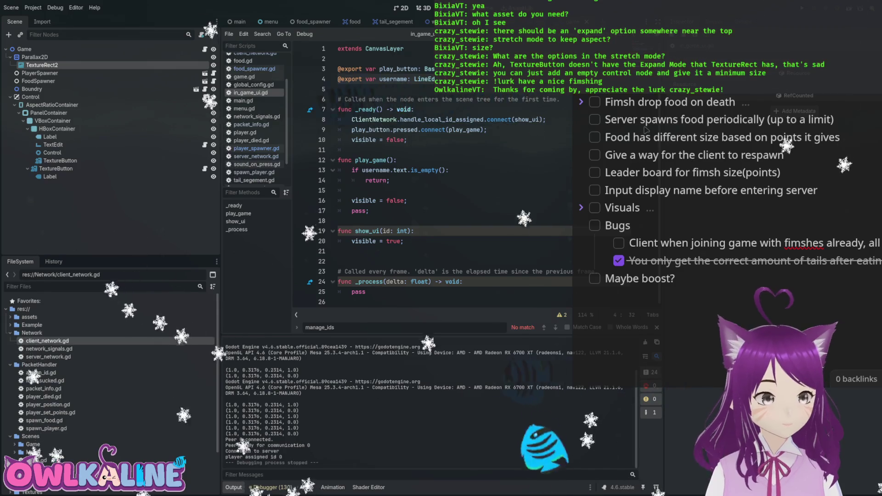
- Add a blank line after visible = false in play_game and save the script
left_click(404, 201)
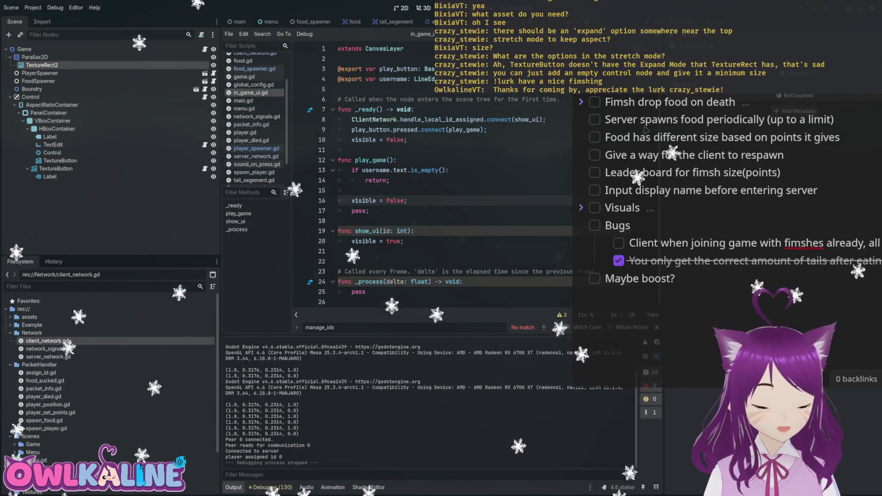
key("Return")
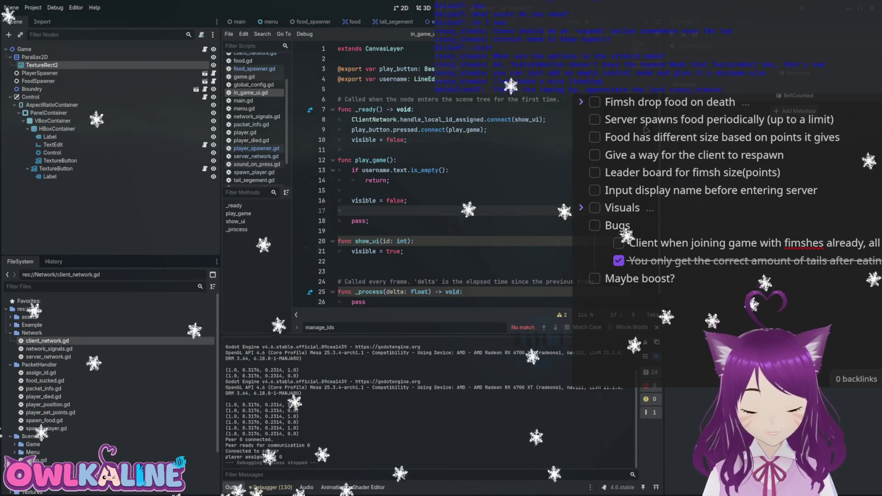
type("Spaw")
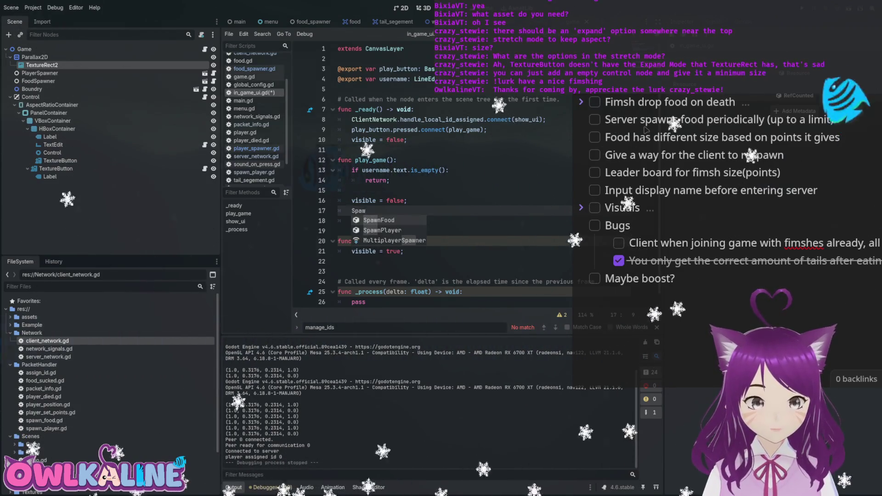
key("Down")
key("Return")
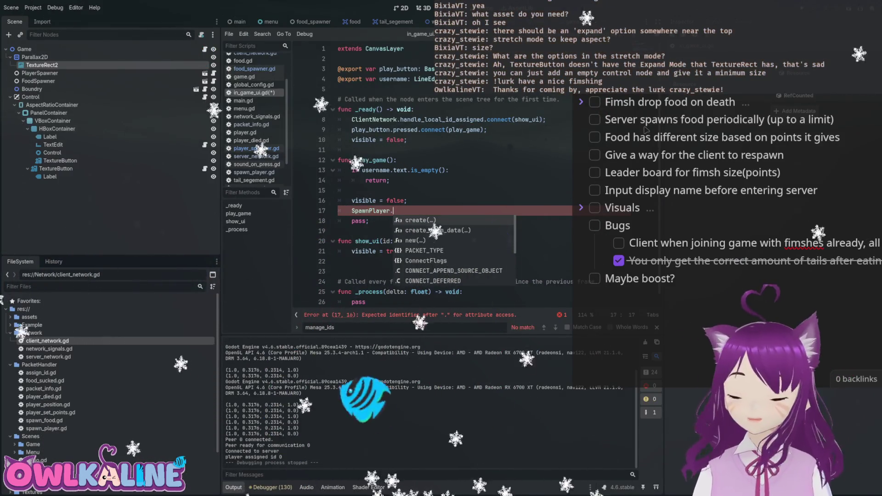
key("Escape")
key("ctrl+BackSpace")
key("ctrl+BackSpace")
key("ctrl+s")
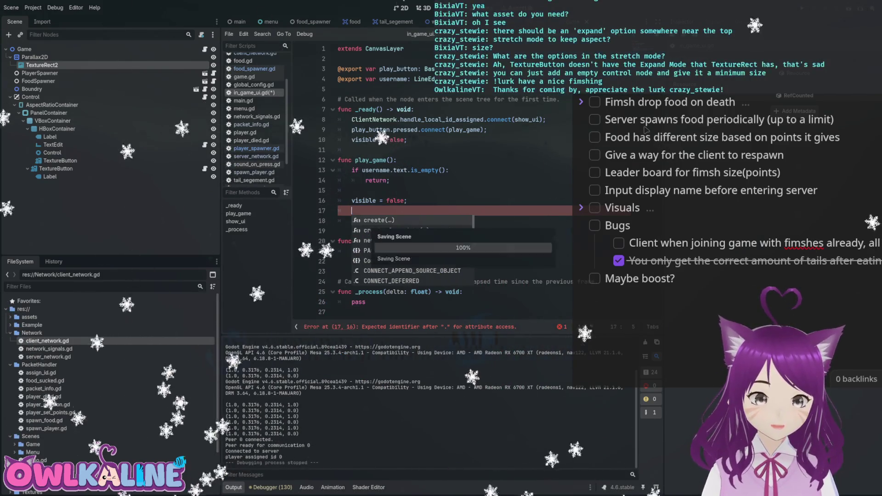
- Select food_sucked.gd in the FileSystem and return to the 2D scene view
left_click(398, 160)
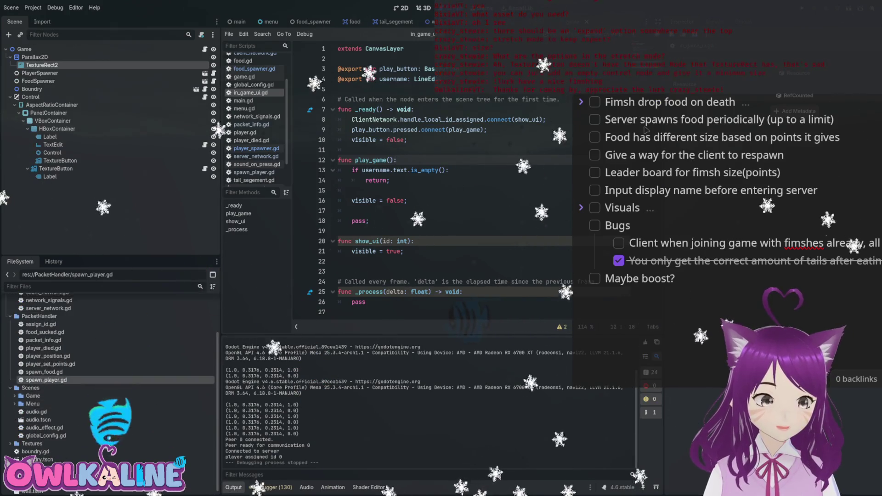
scroll(111, 368, "down", 1)
left_click(45, 356)
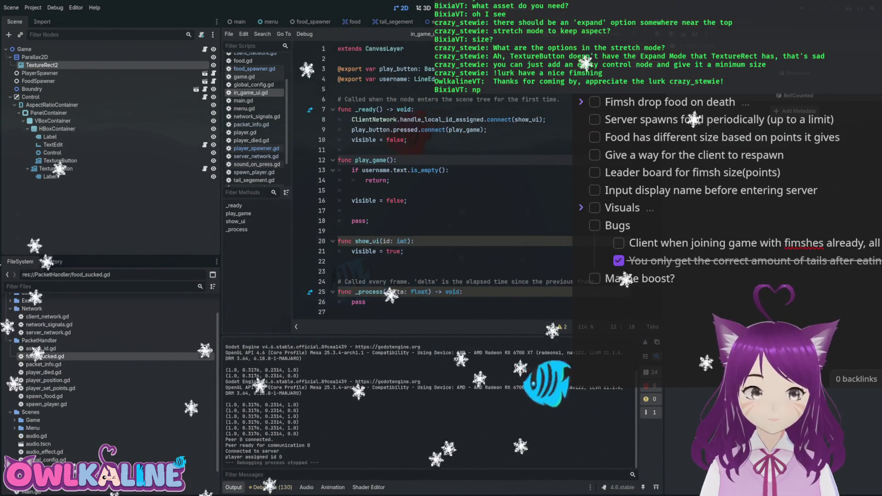
key("ctrl+F1")
- Apply d6.png as the Texture Normal of the TextureButton beside the username field
left_click(60, 161)
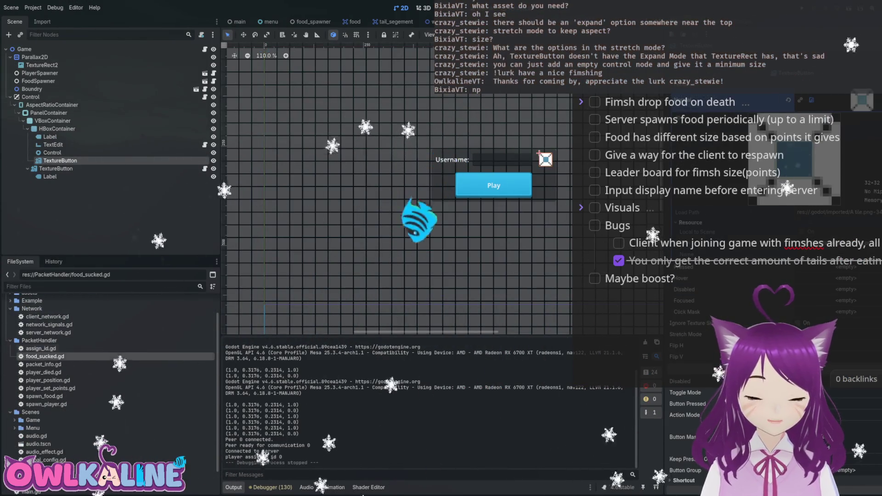
scroll(110, 367, "up", 5)
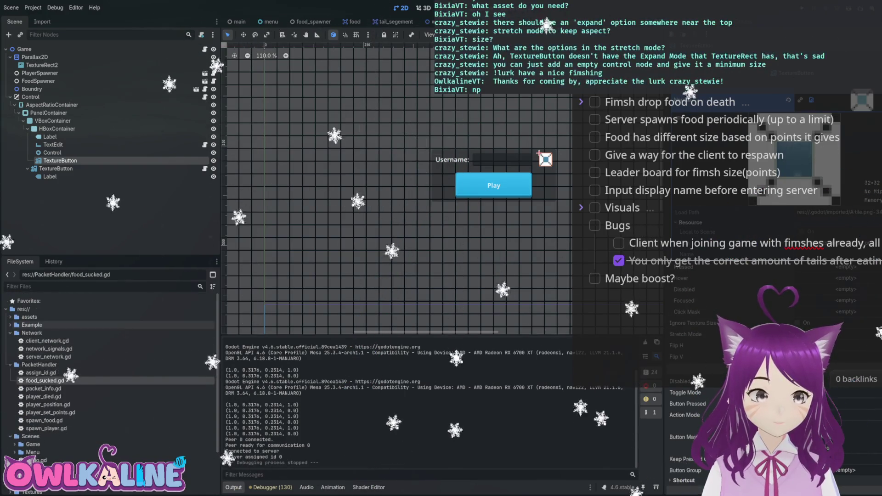
scroll(110, 368, "down", 3)
left_click(34, 356)
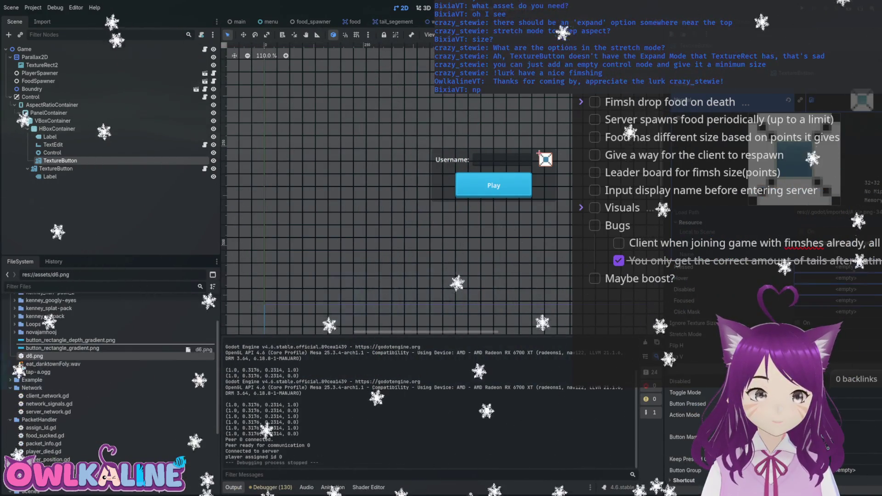
left_click_drag(539, 153, 542, 157)
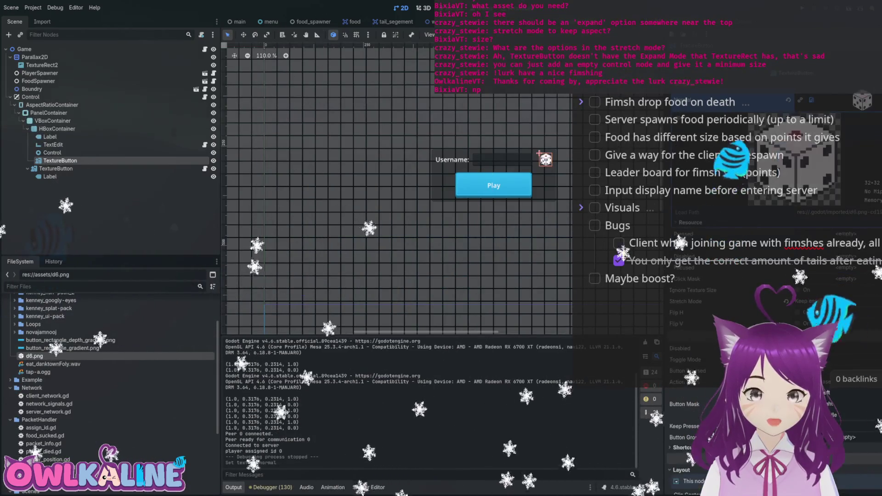
- Reselect the dice TextureButton and undo its d6 normal texture
left_click(456, 174)
scroll(455, 172, "up", 7)
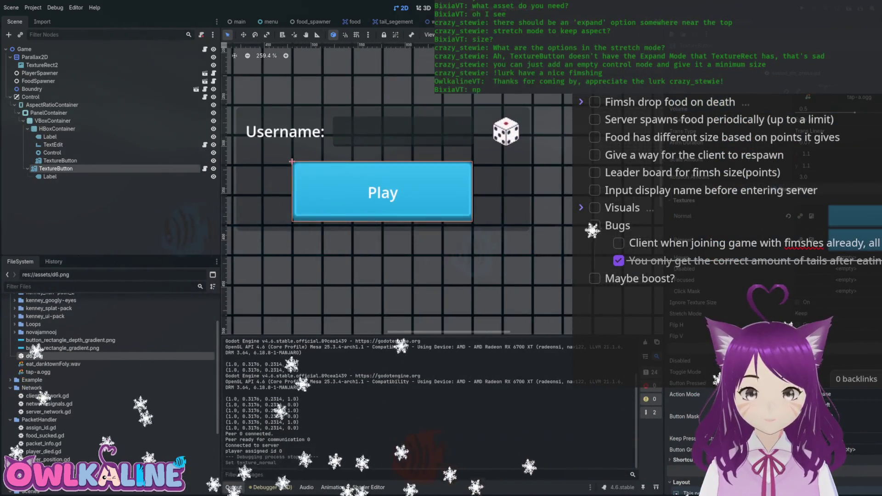
scroll(455, 172, "up", 3)
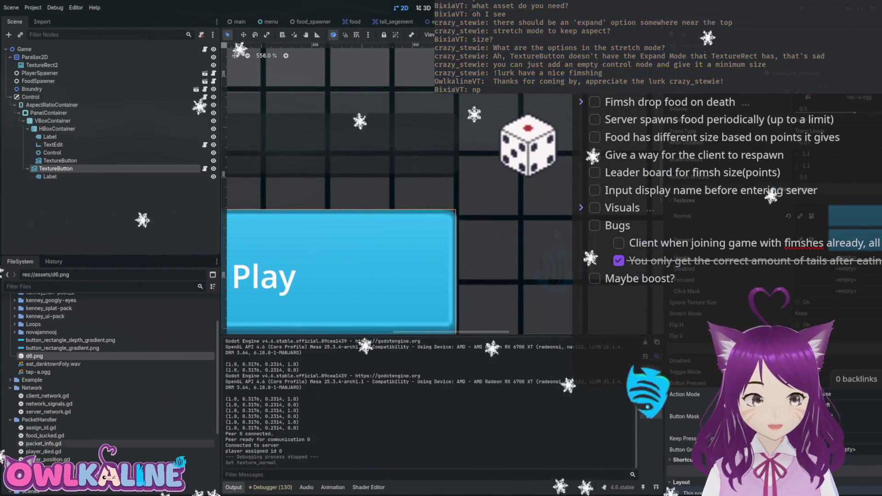
left_click(52, 152)
left_click(60, 160)
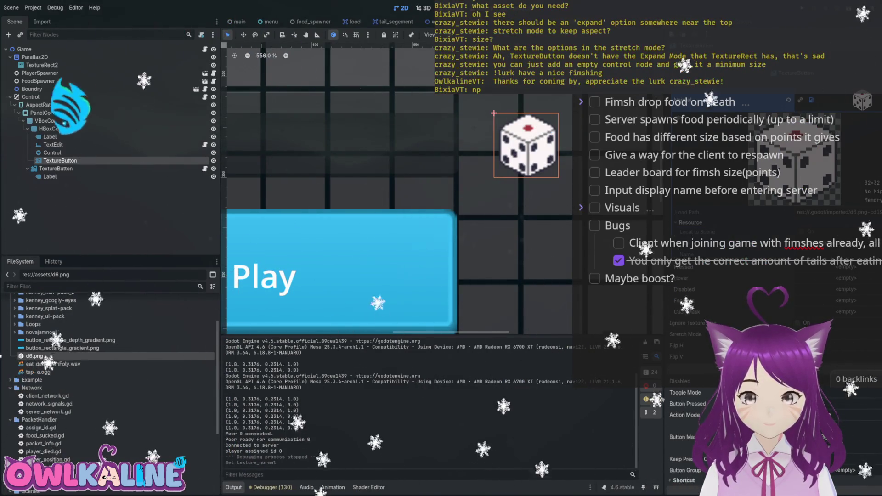
left_click(690, 222)
key("ctrl+z")
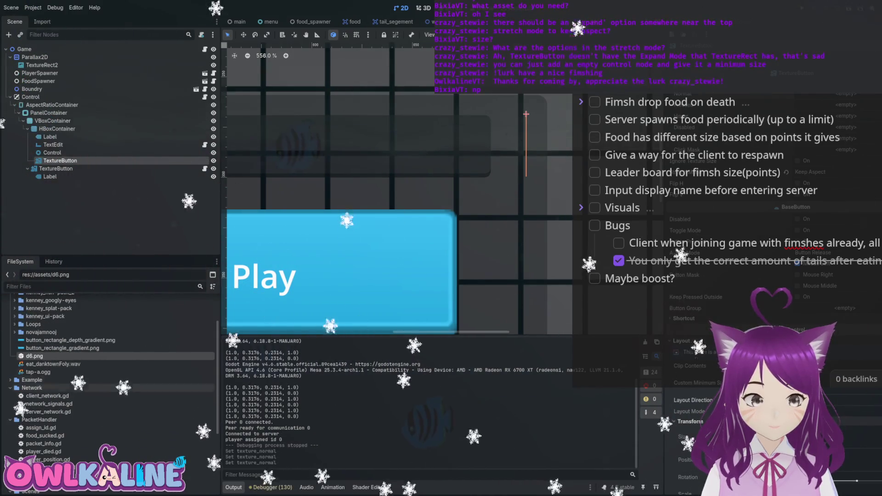
- Reapply d6.png to the dice button and test-run the login screen
mouse_move(35, 356)
left_mouse_down()
mouse_move(46, 317)
mouse_move(414, 183)
mouse_move(845, 93)
left_mouse_up()
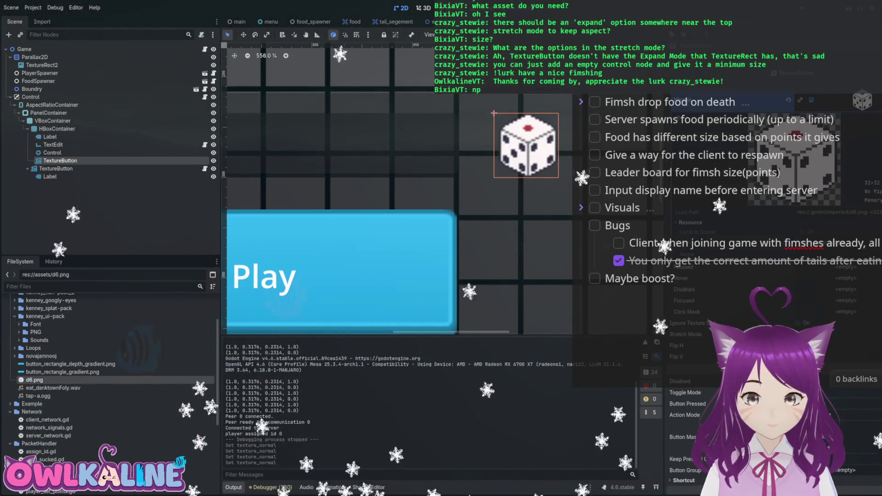
left_click(52, 153)
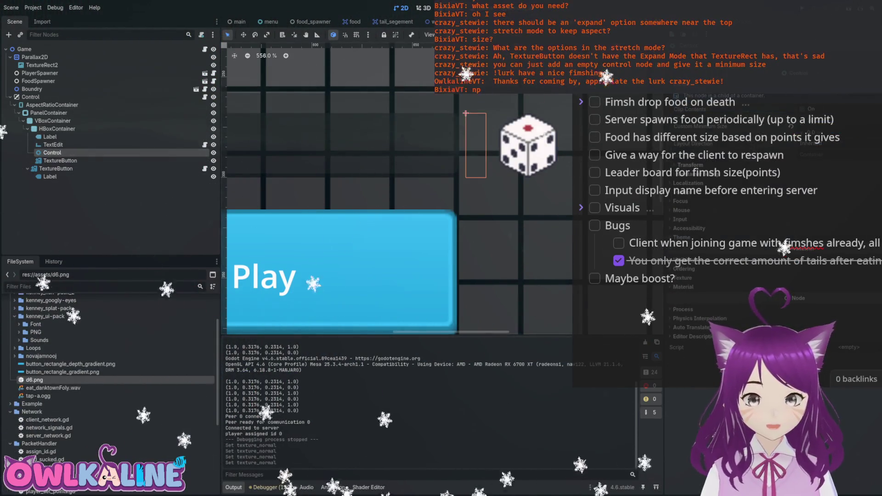
scroll(530, 146, "down", 5)
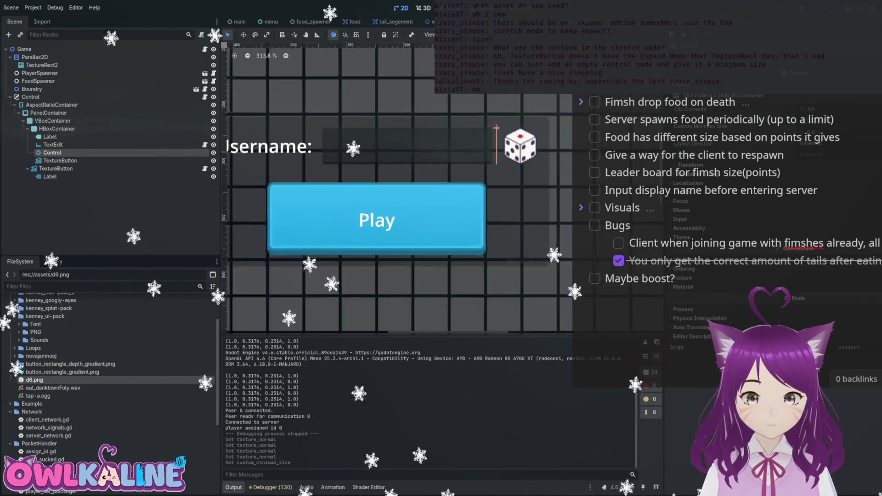
key("F5")
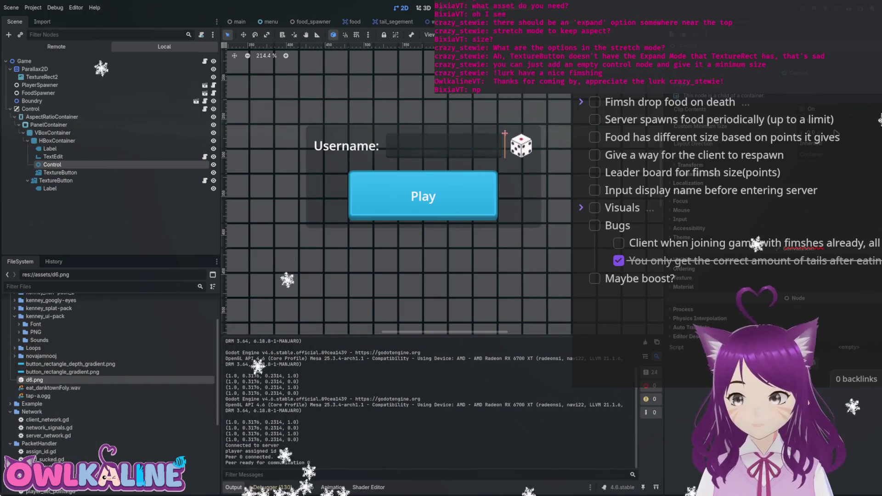
key("F8")
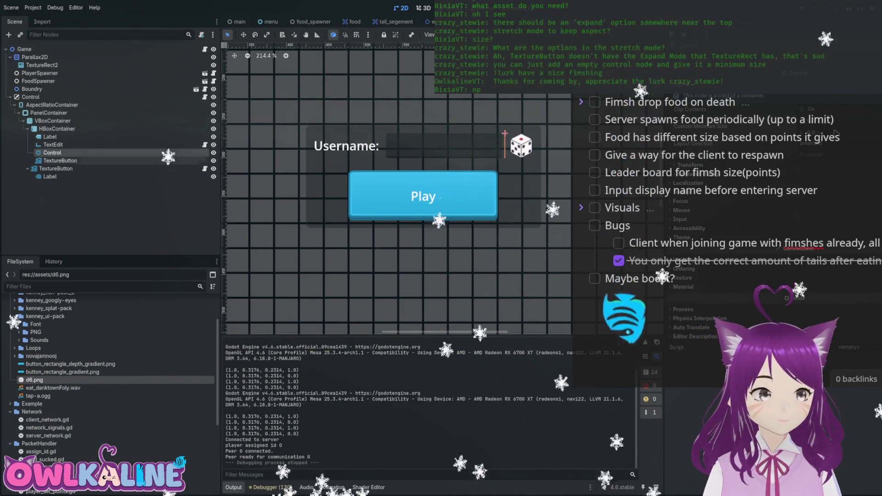
- Check the dice button and username field nodes, run the game again, then open in_game_ui.gd
left_click(60, 161)
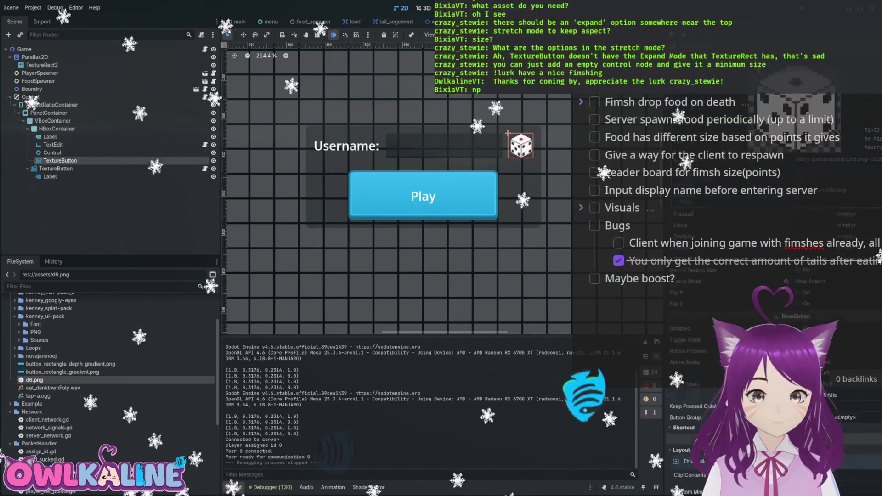
scroll(835, 134, "down", 5)
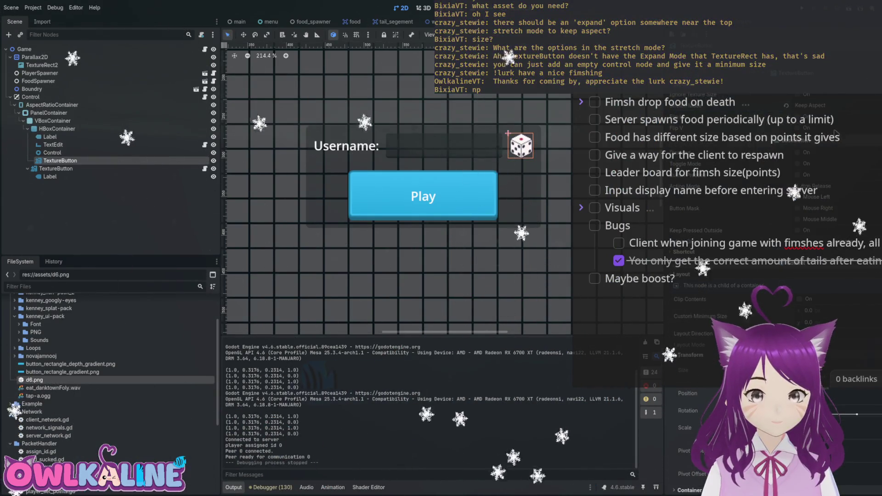
scroll(836, 134, "down", 3)
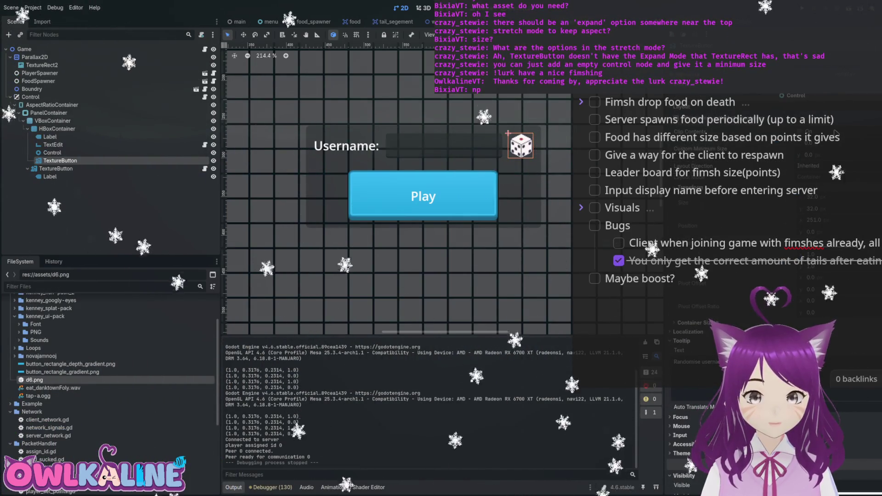
scroll(835, 133, "up", 4)
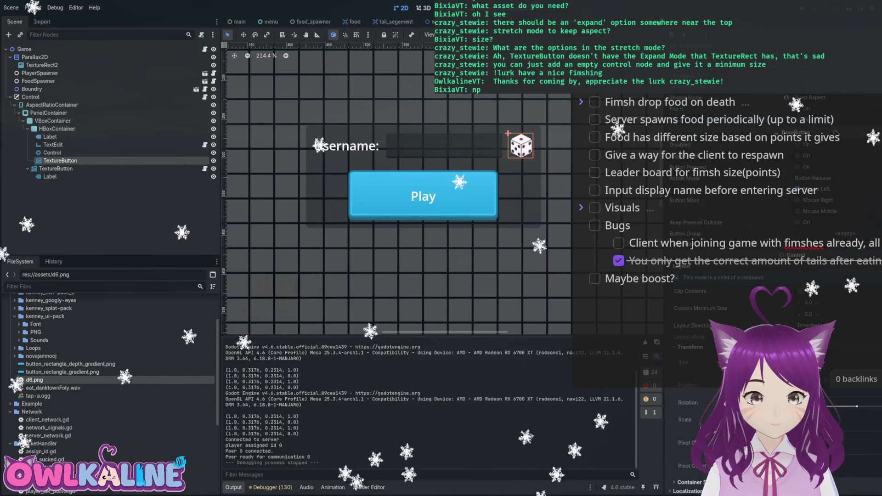
key("Up")
key("Up")
key("Up")
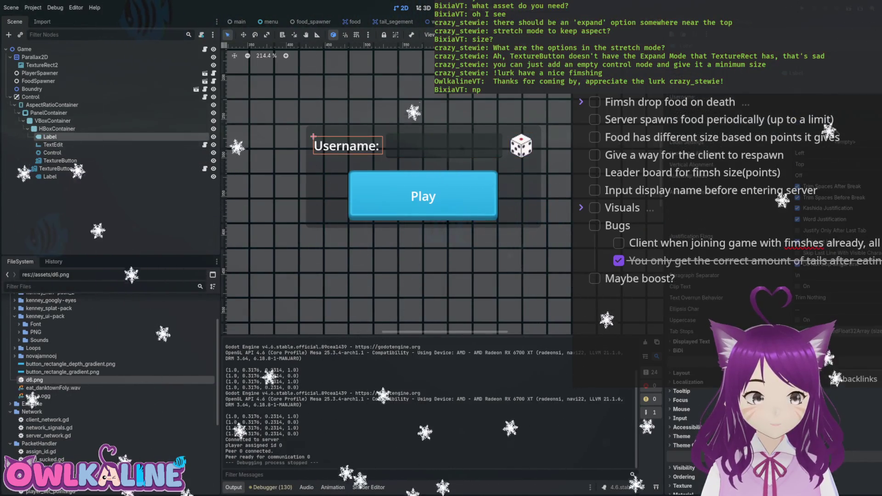
key("Down")
key("F5")
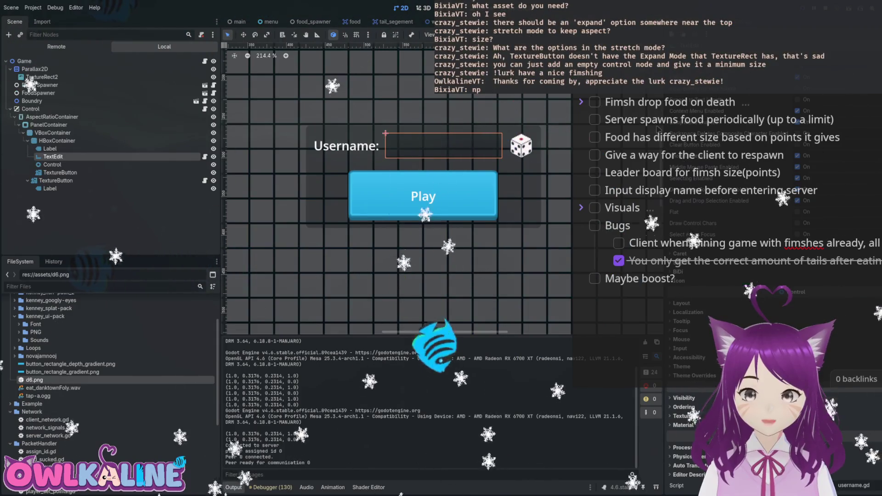
key("F8")
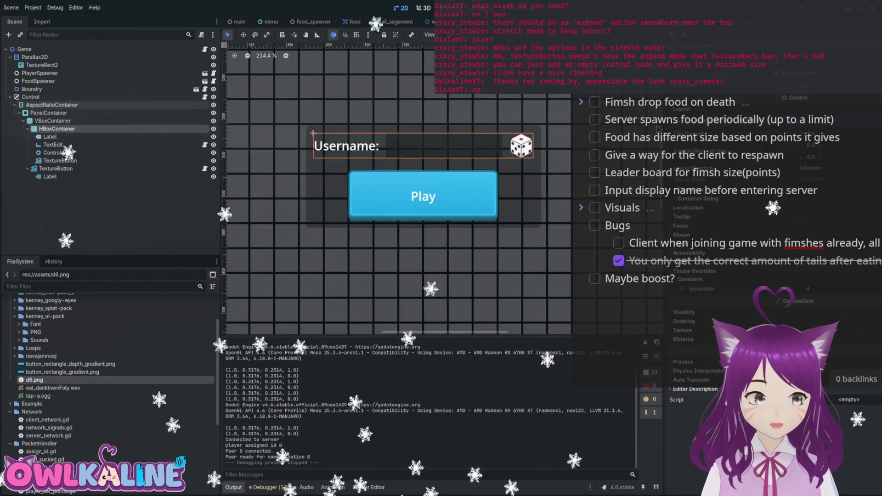
left_click(30, 97)
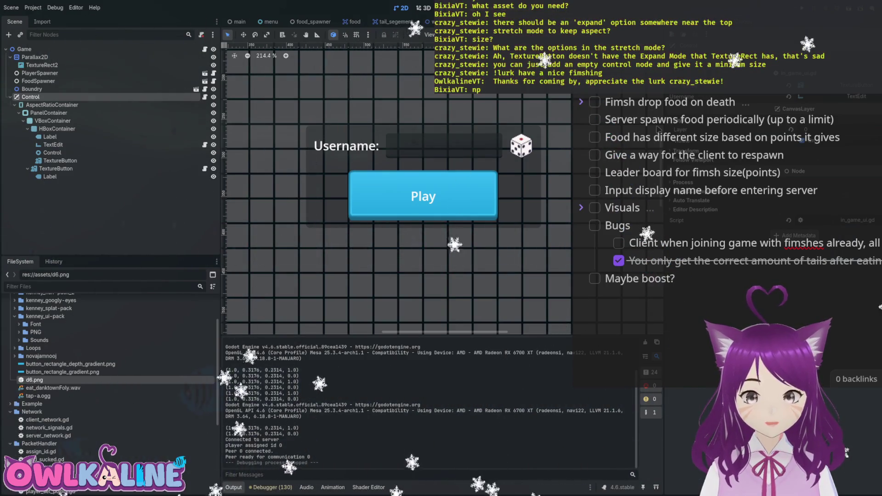
key("ctrl+F3")
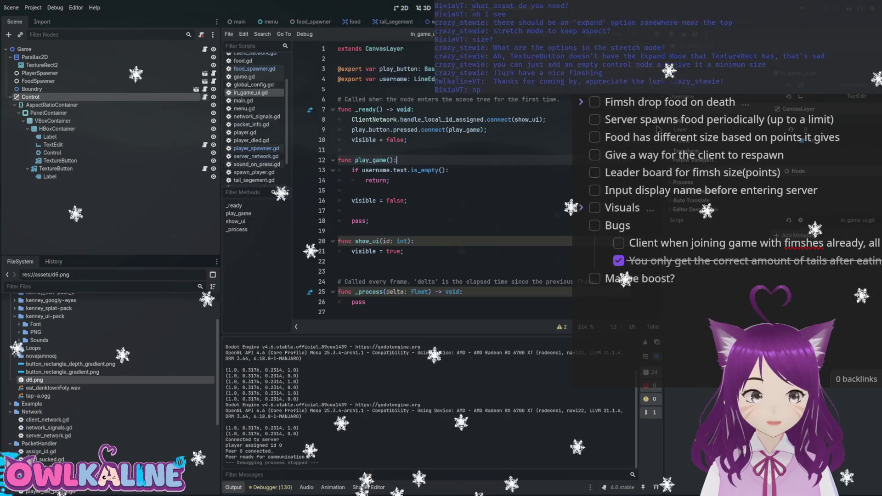
key("Return")
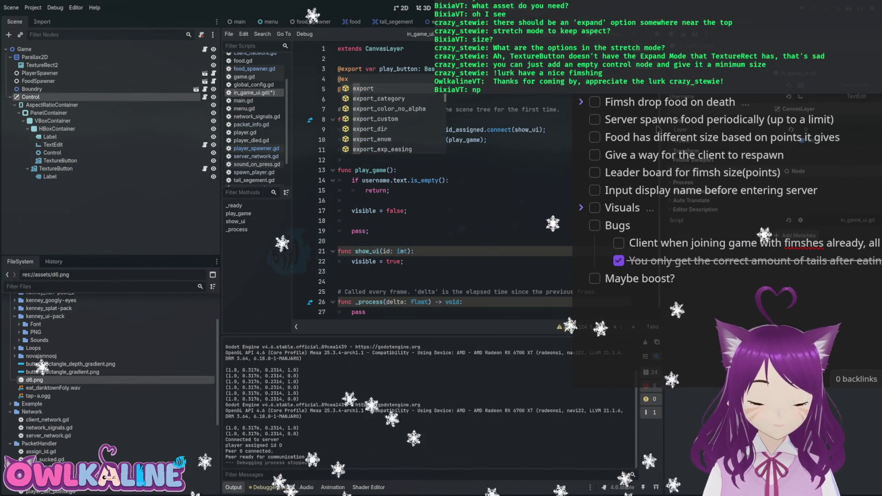
key("BackSpace")
type("export var random")
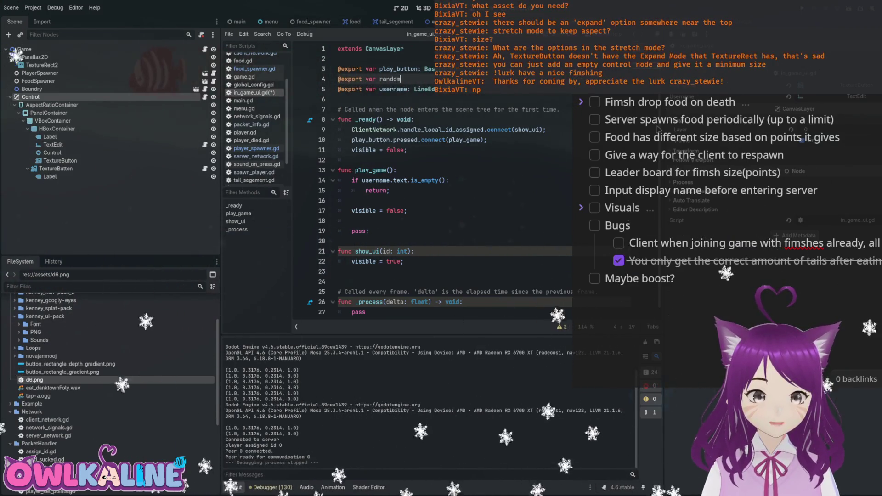
type("T")
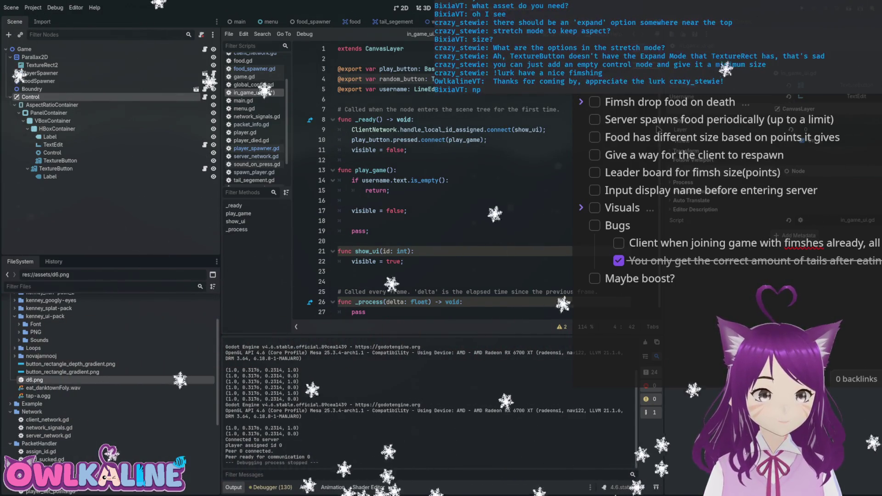
key("Down")
key("Down")
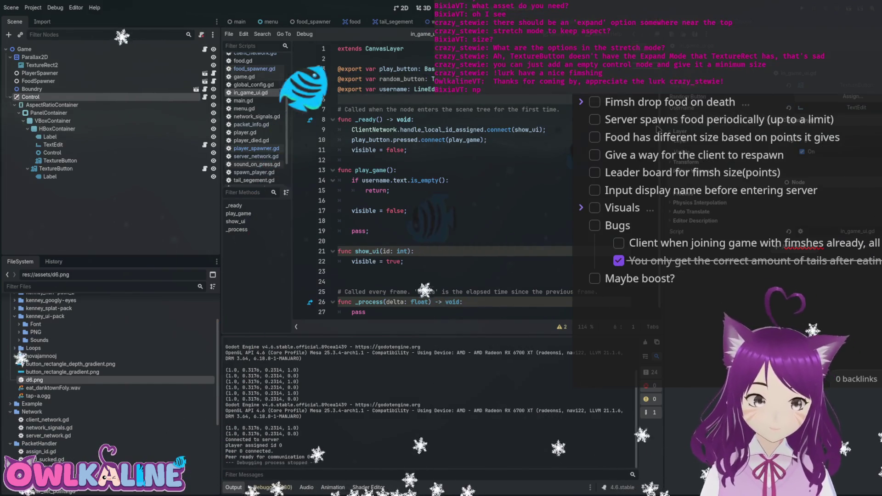
left_click_drag(60, 160, 181, 161)
left_click_drag(812, 97, 823, 96)
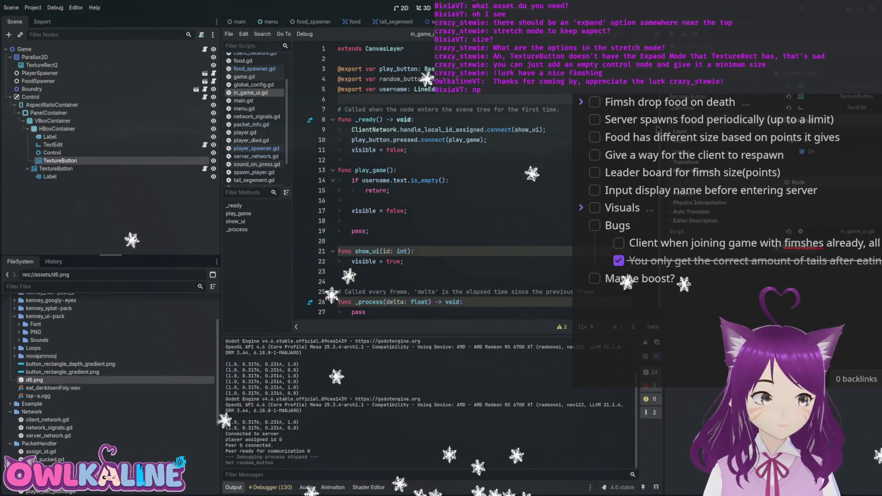
- Rename the dice button to RandomButton and the play button to PlayButton
type("RandomButton")
key("Return")
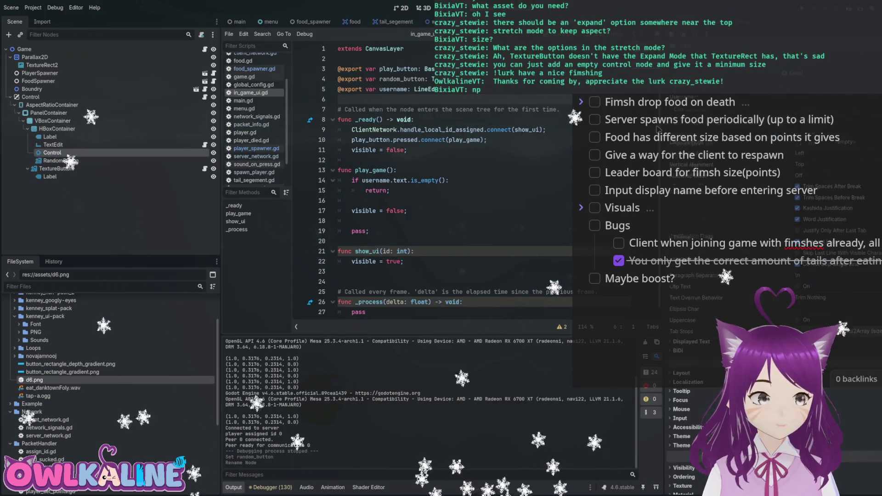
left_click(55, 169)
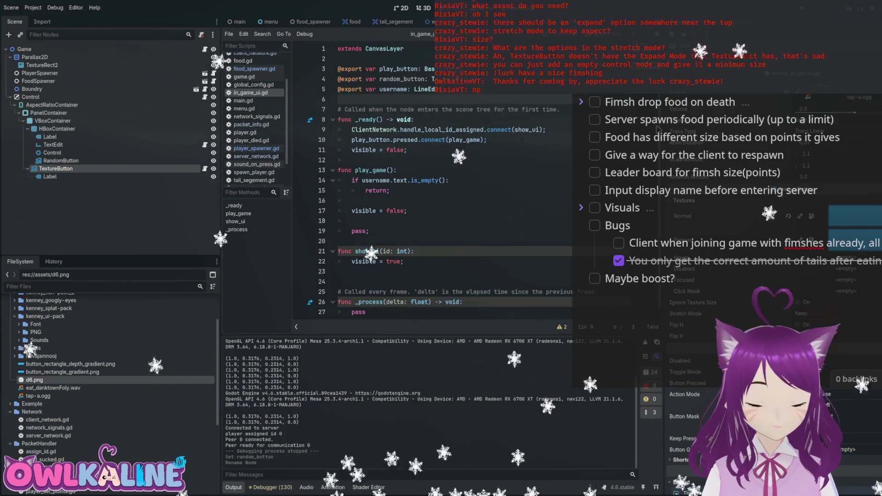
type("PlayButton")
key("Return")
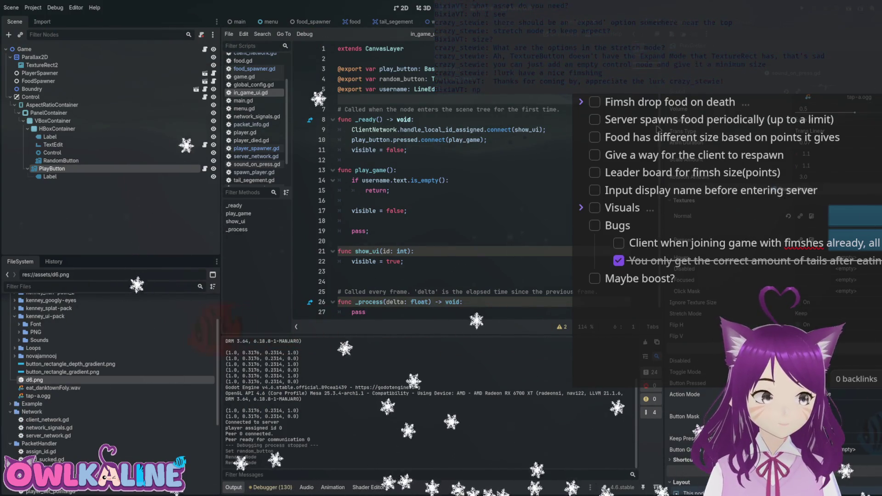
- Rename the username text field node to Username
left_click(48, 112)
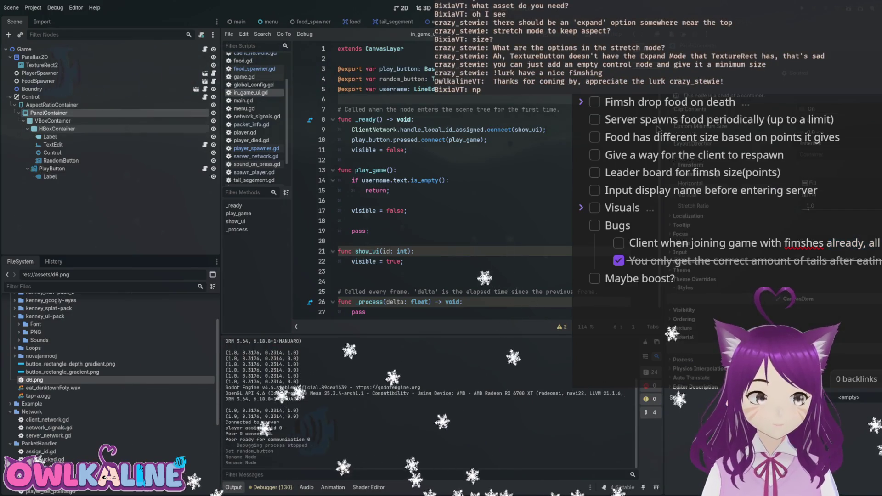
left_click(31, 96)
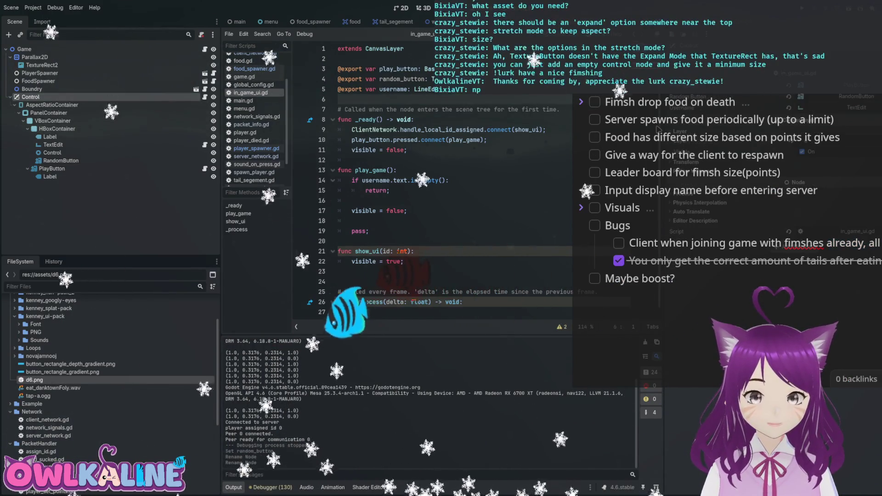
left_click(53, 144)
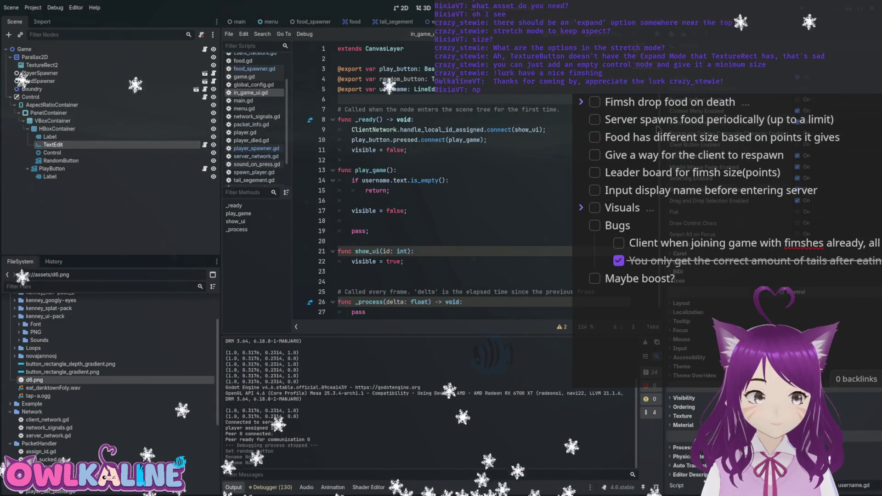
key("F2")
type("Username")
key("Return")
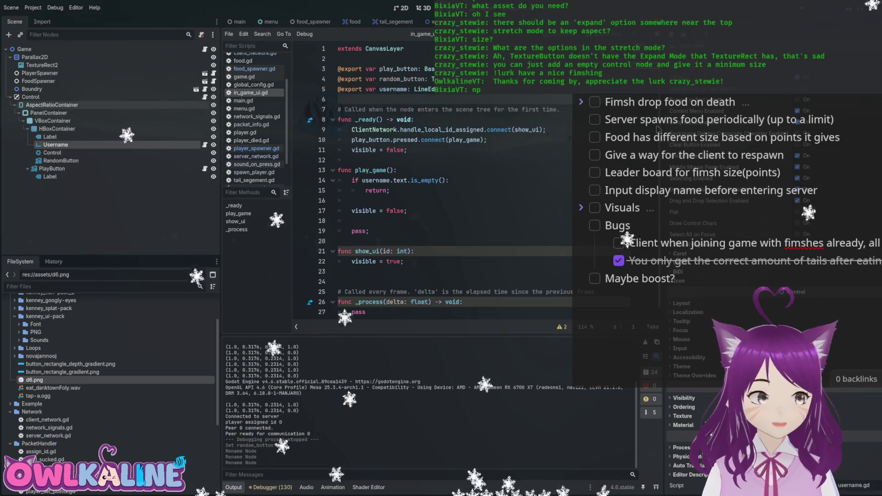
left_click(30, 97)
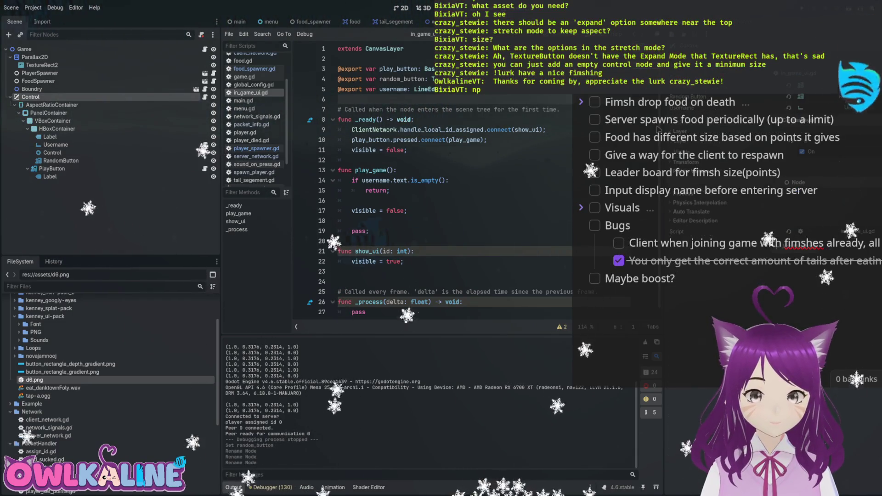
scroll(658, 130, "down", 1)
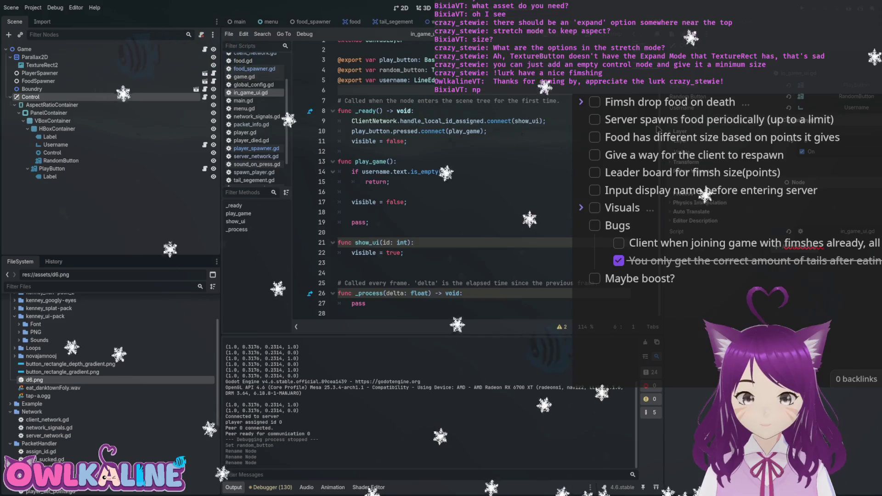
- Add random_button.pressed.connect(username.pick_name) to _ready and save in_game_ui.gd
type("t")
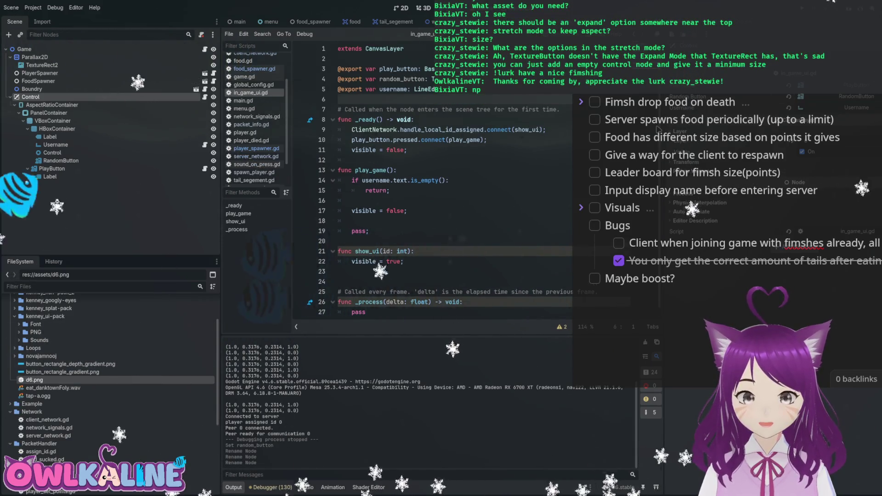
scroll(658, 129, "up", 1)
key("Return")
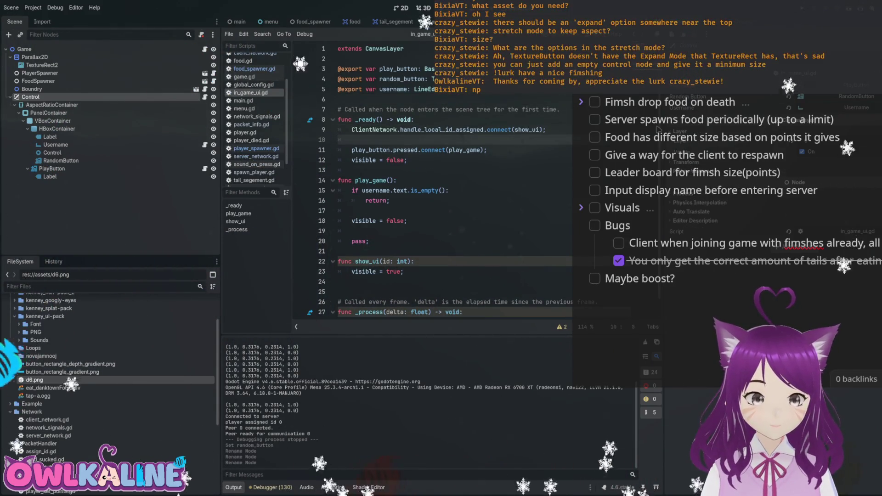
type("_button.pr")
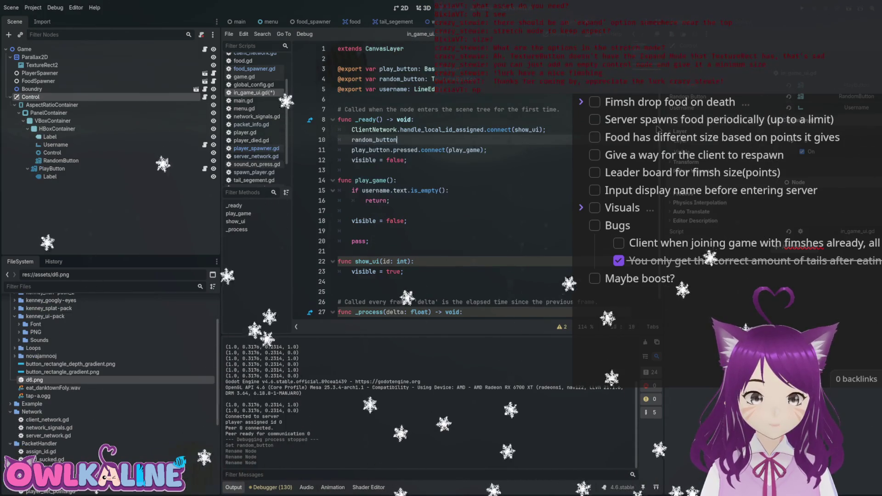
type("essed.conne")
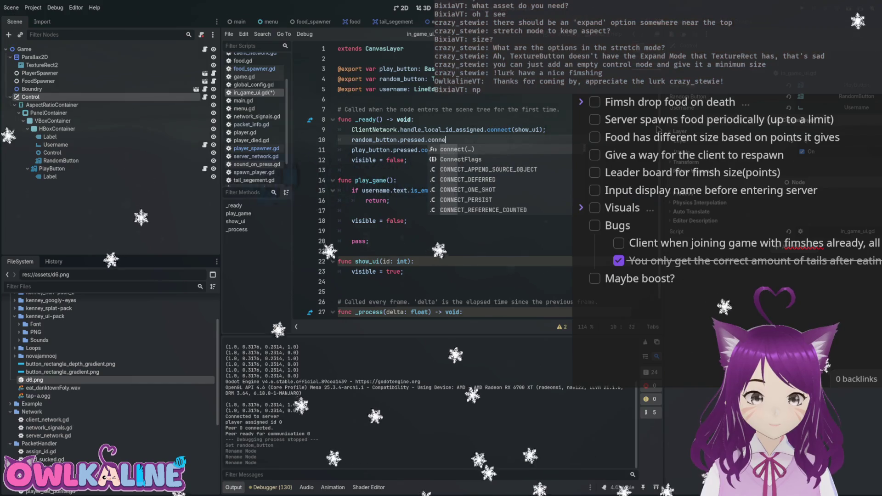
key("Return")
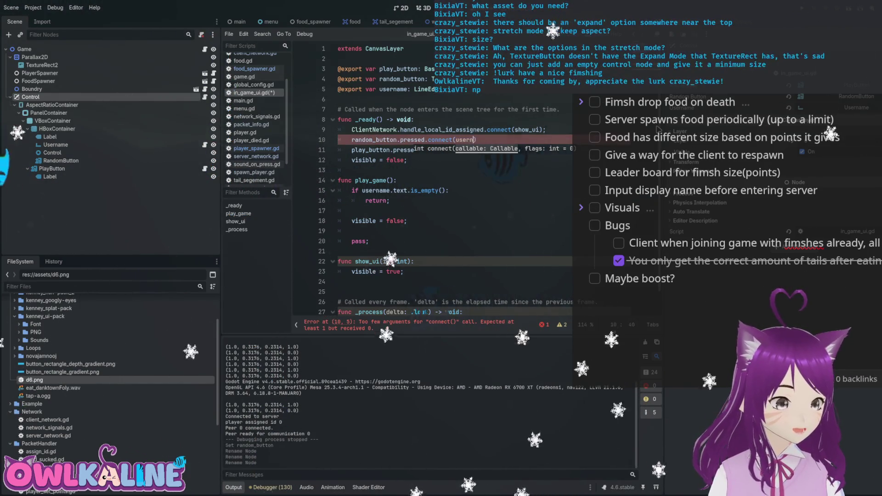
type(".pi")
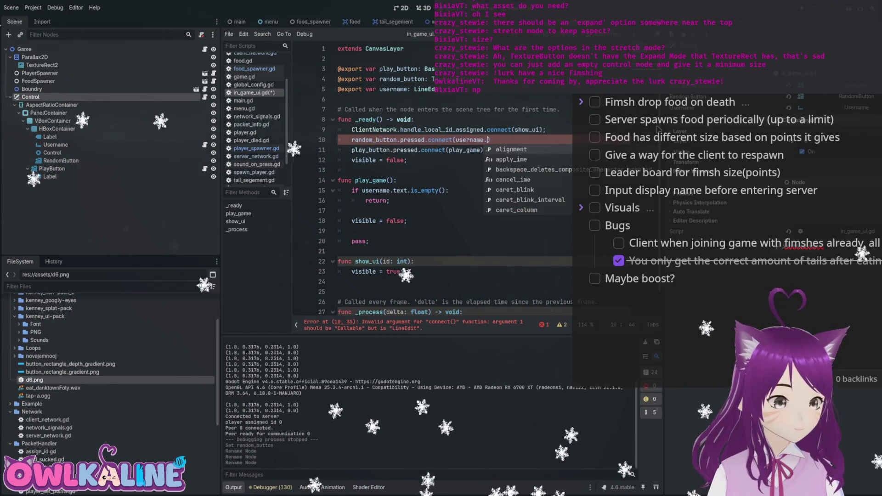
type("ck_")
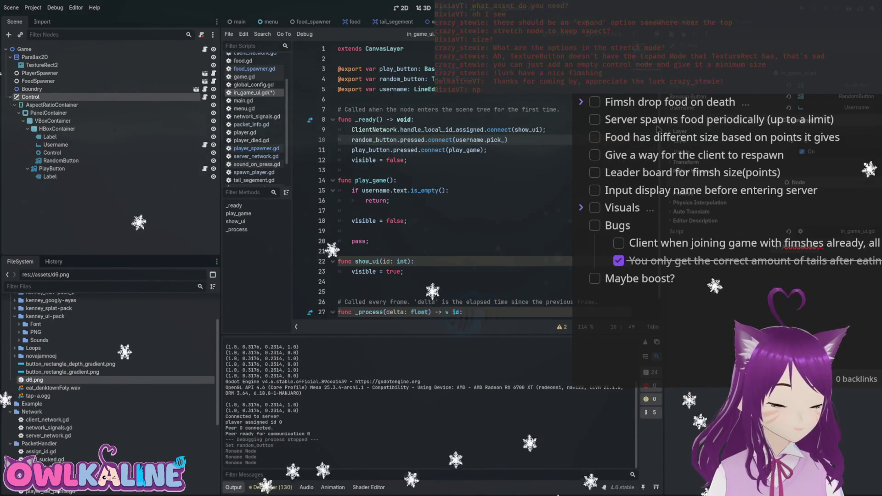
key("BackSpace")
key("BackSpace")
key("BackSpace")
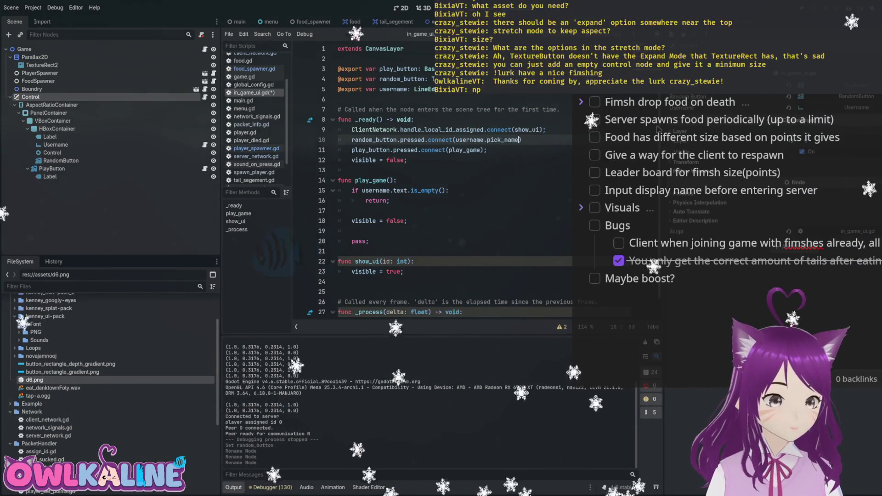
key("ctrl+s")
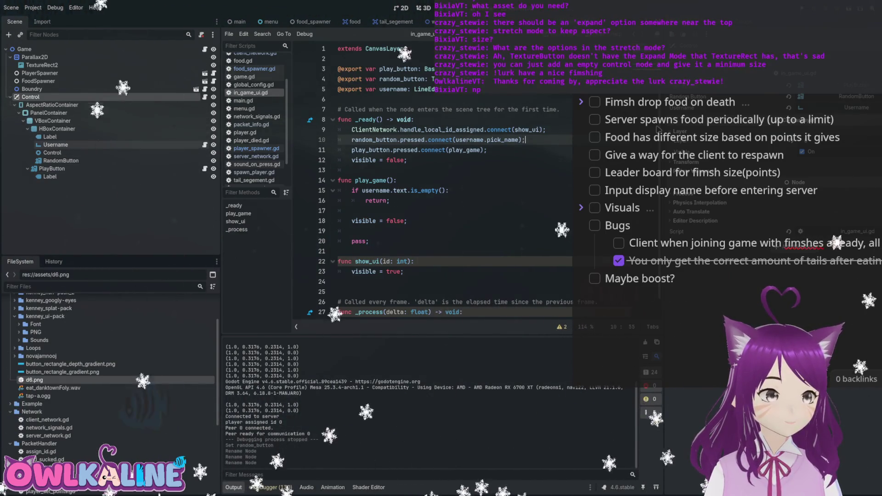
- Check pick_name in username.gd, return to in_game_ui.gd, and run the game
left_click(205, 145)
left_click(338, 232)
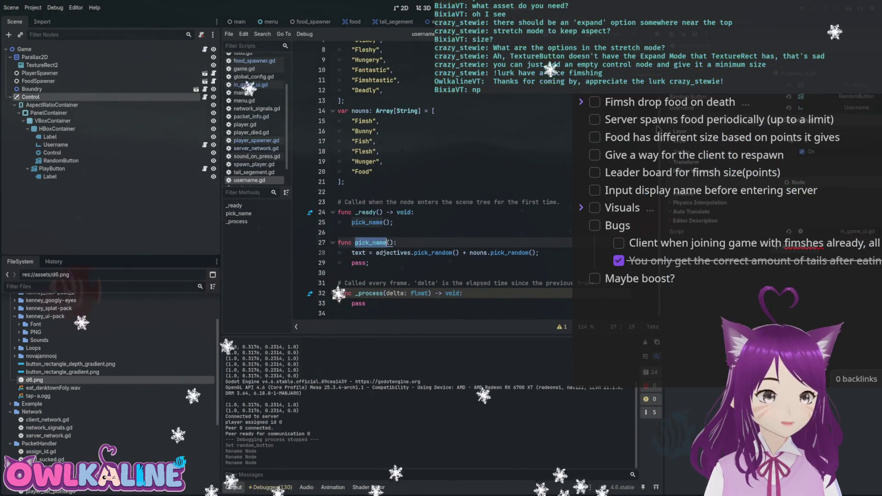
left_click(251, 85)
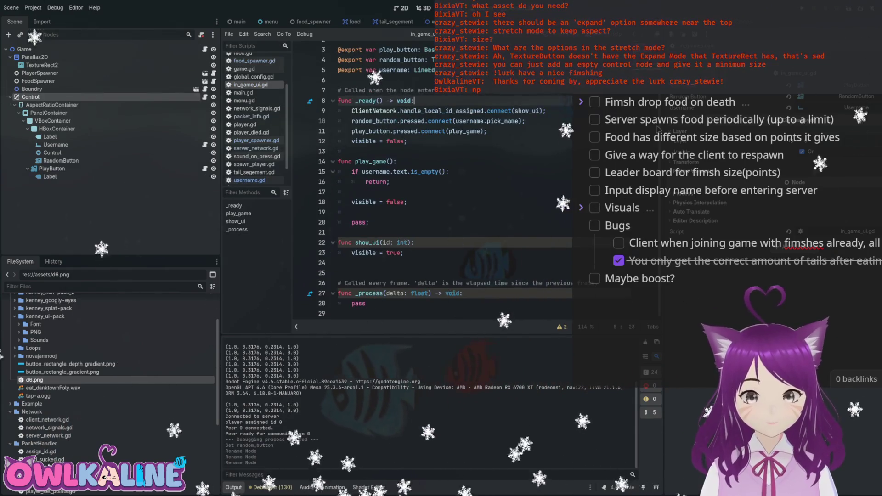
key("F5")
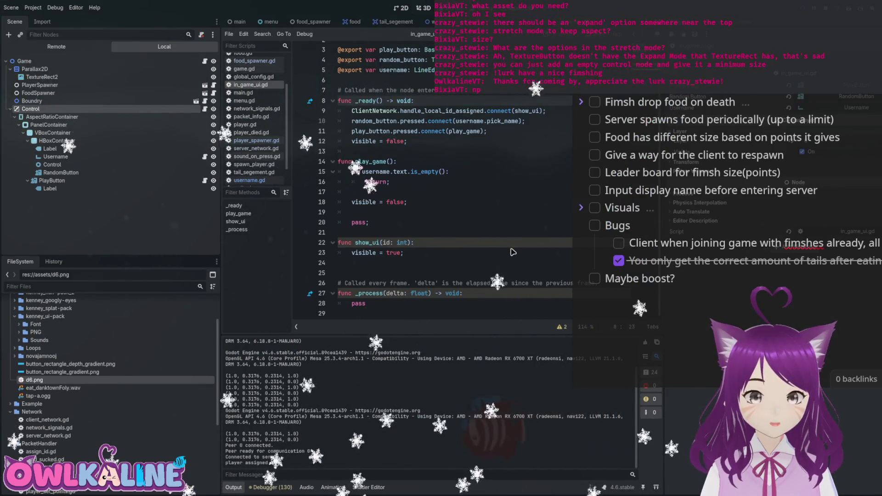
- Stop the game, attach sound_on_press.gd from Scenes/Menu to RandomButton, and run again
key("F8")
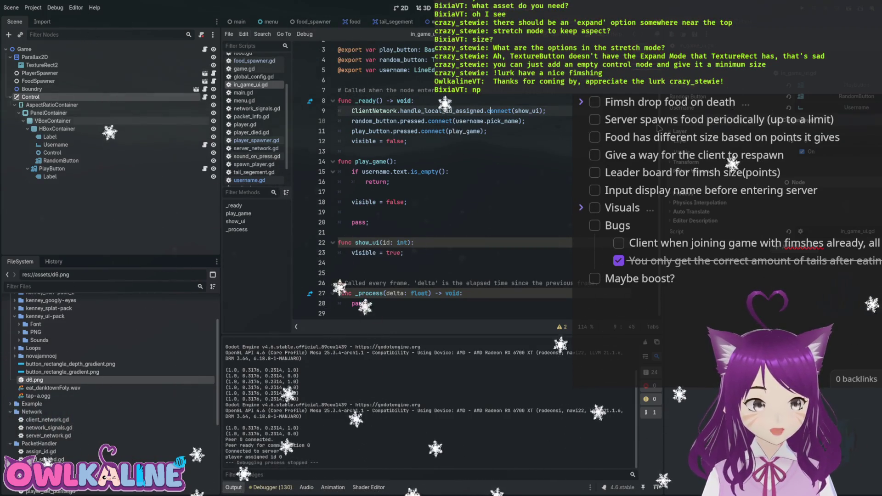
left_click(61, 161)
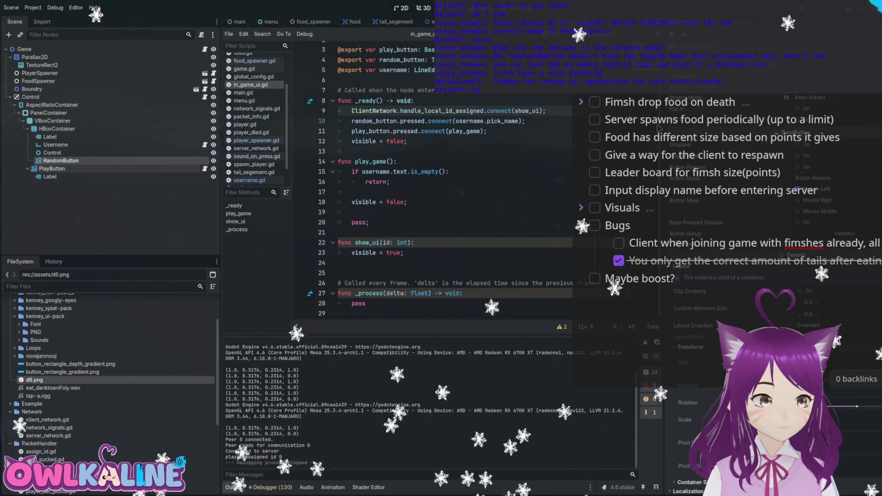
left_click(52, 168)
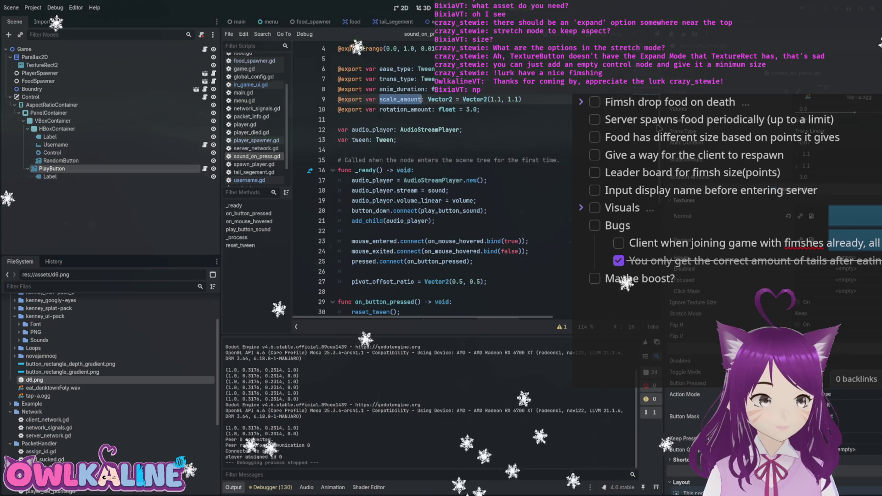
key("Up")
scroll(114, 381, "up", 3)
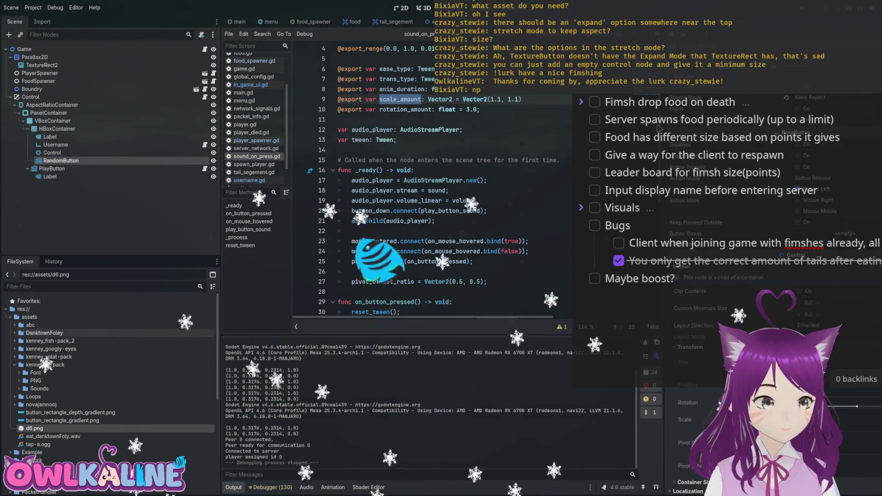
scroll(110, 382, "down", 15)
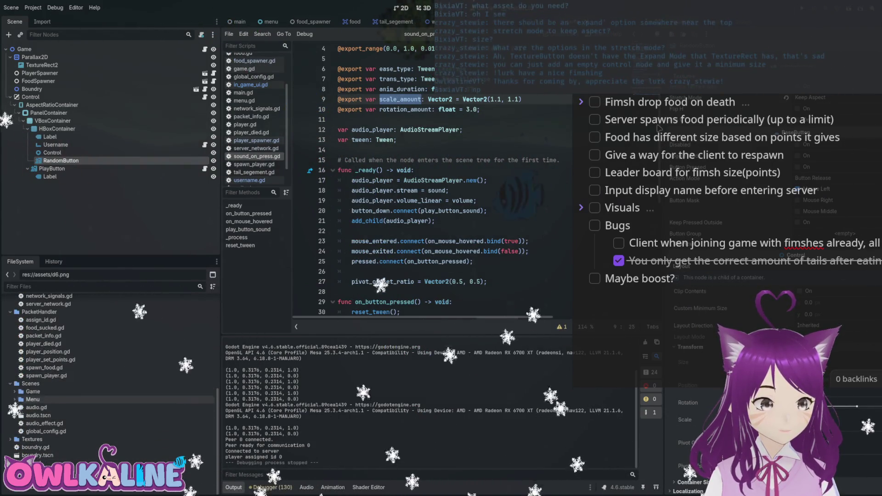
left_click(14, 399)
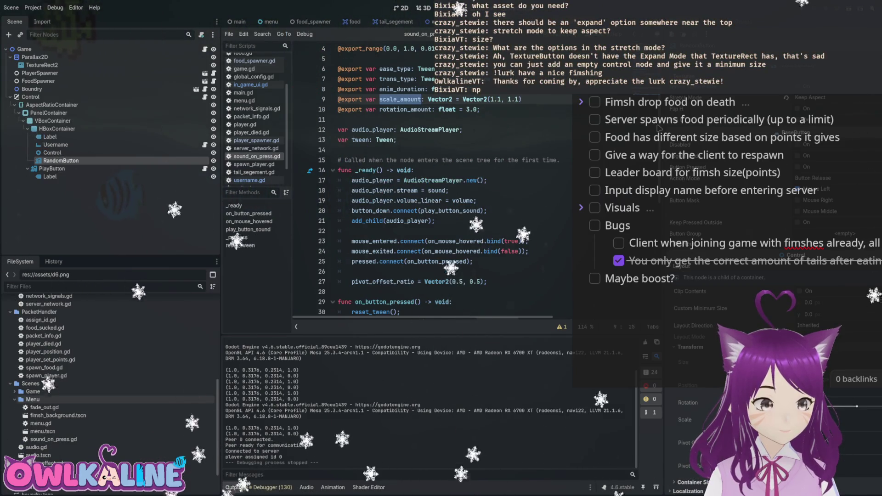
left_click_drag(93, 394, 60, 161)
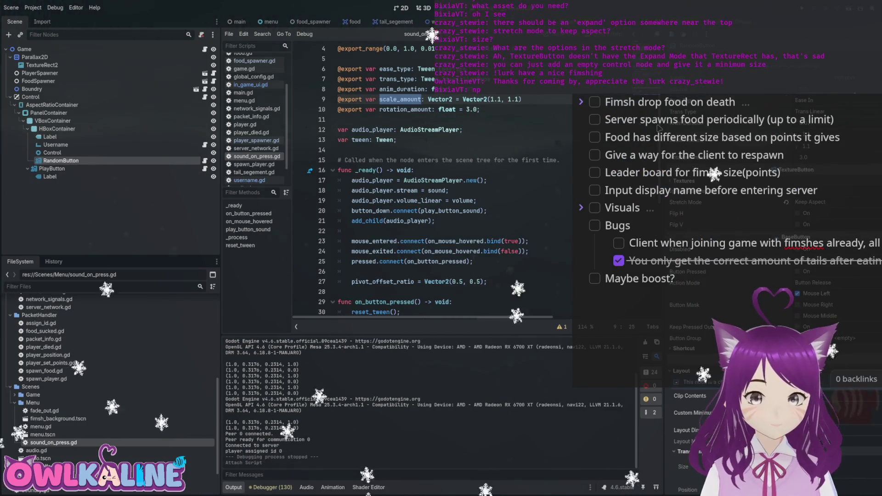
key("F5")
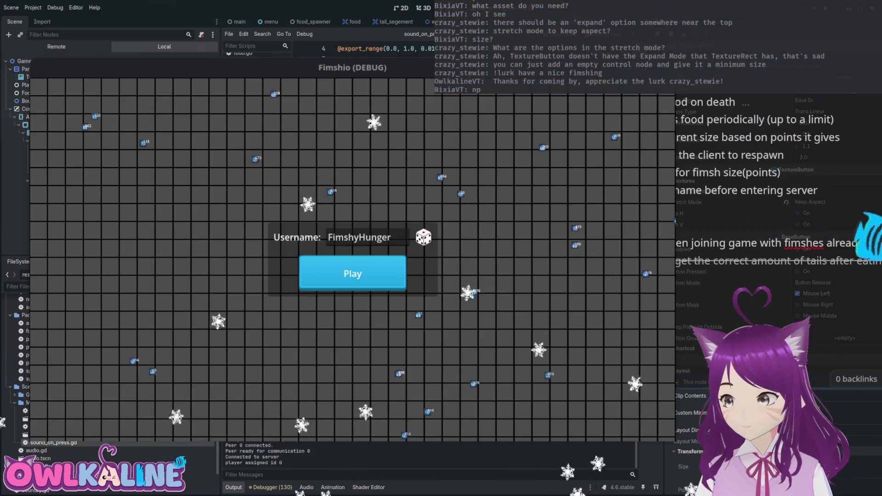
- Roll a new random username with the dice button, getting FantasticFood
left_click(421, 240)
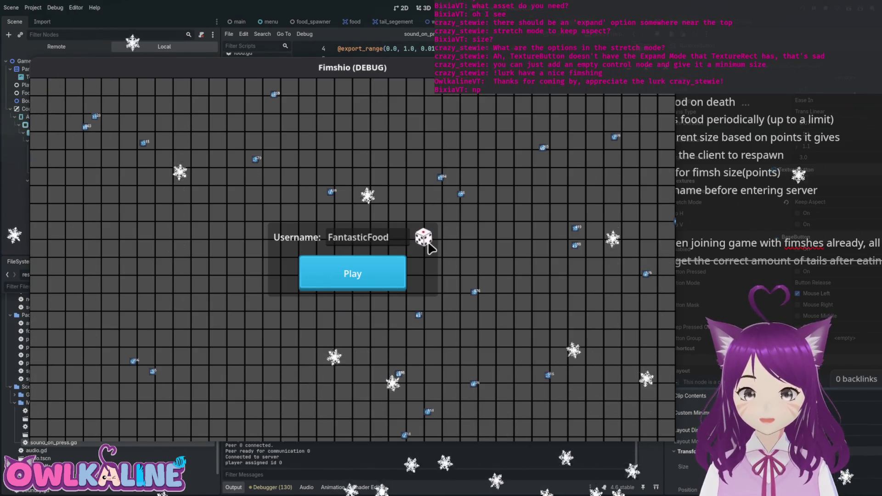
- Reroll the username 28 times with the dice, then enter the game as HungeryFlesh
left_click(431, 240)
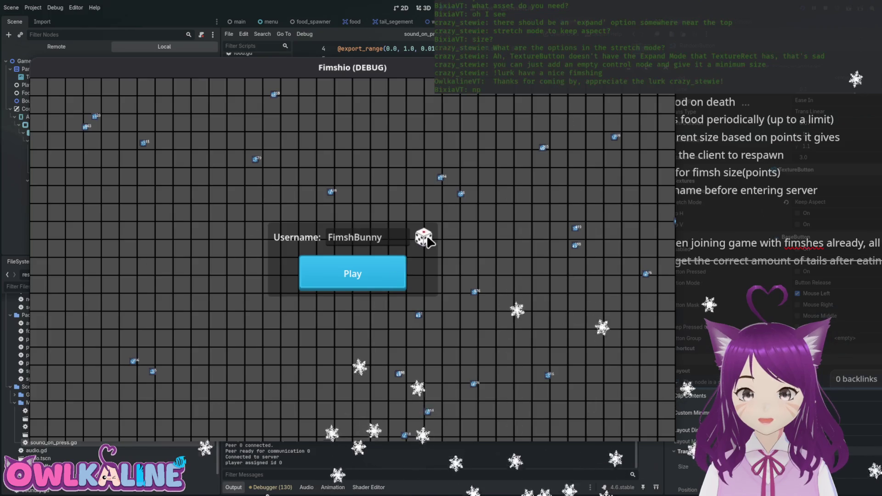
left_click(423, 244)
left_click(423, 245)
left_click(424, 245)
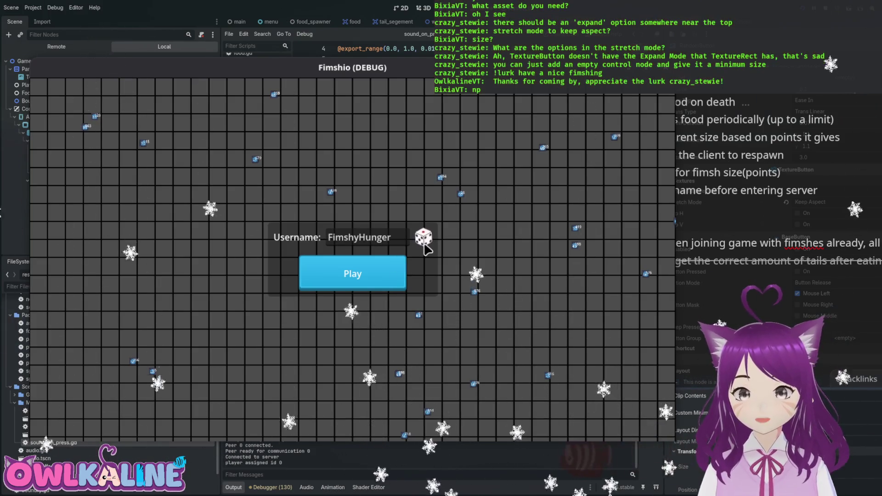
left_click(424, 237)
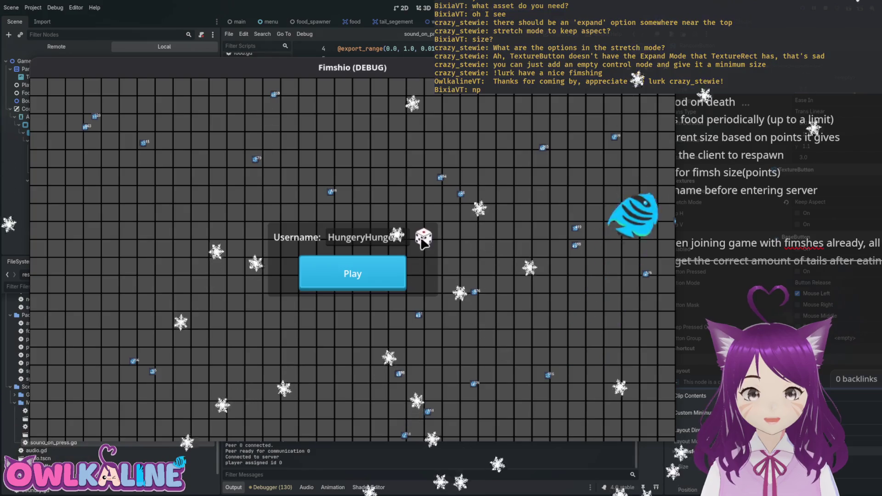
left_click(424, 242)
left_click(423, 241)
left_click(421, 240)
left_click(422, 238)
left_click(423, 237)
left_click(423, 237)
left_click(422, 237)
left_click(423, 238)
left_click(423, 238)
left_click(423, 238)
left_click(423, 244)
left_click(422, 244)
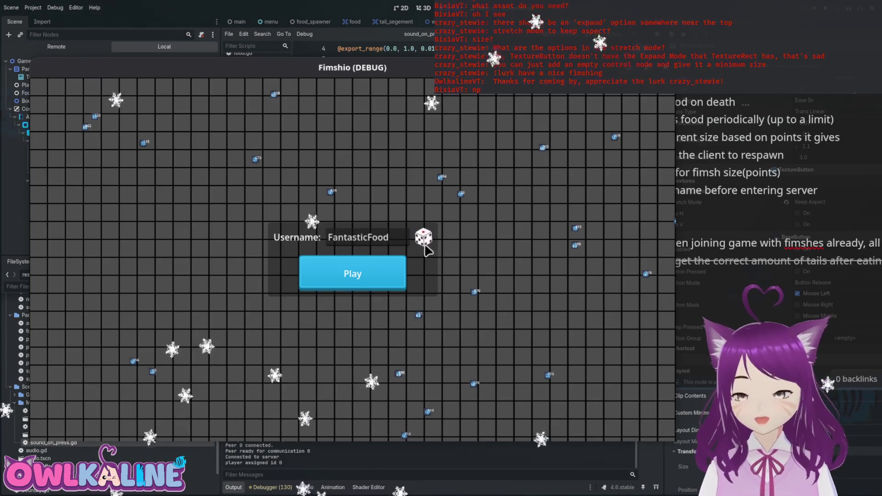
left_click(422, 240)
left_click(423, 239)
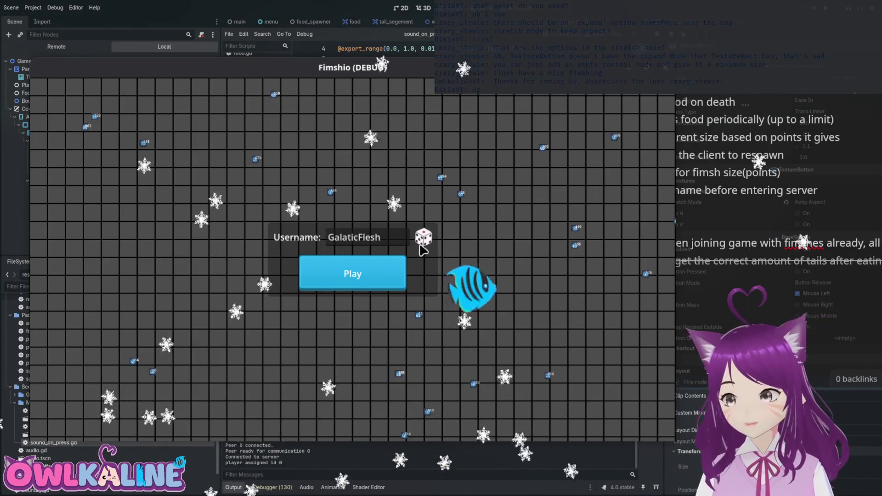
left_click(425, 238)
left_click(424, 238)
left_click(424, 238)
left_click(423, 238)
left_click(424, 240)
left_click(424, 240)
left_click(423, 241)
left_click(423, 239)
left_click(423, 239)
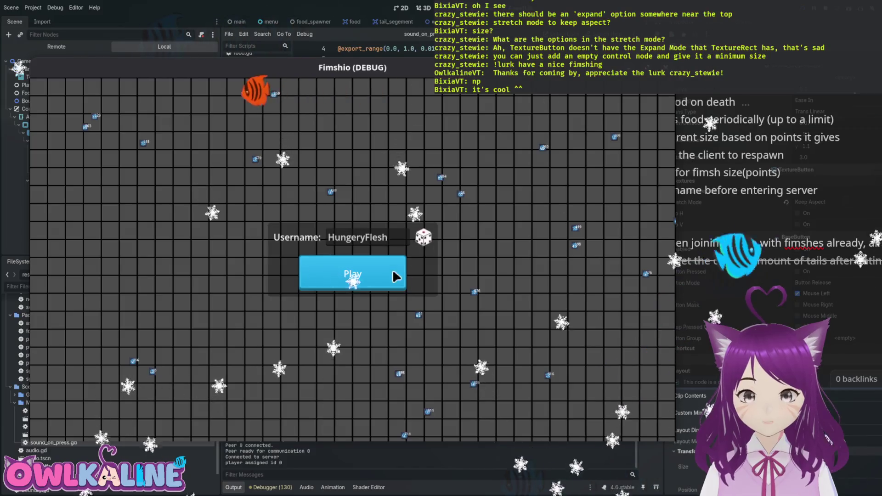
left_click(400, 275)
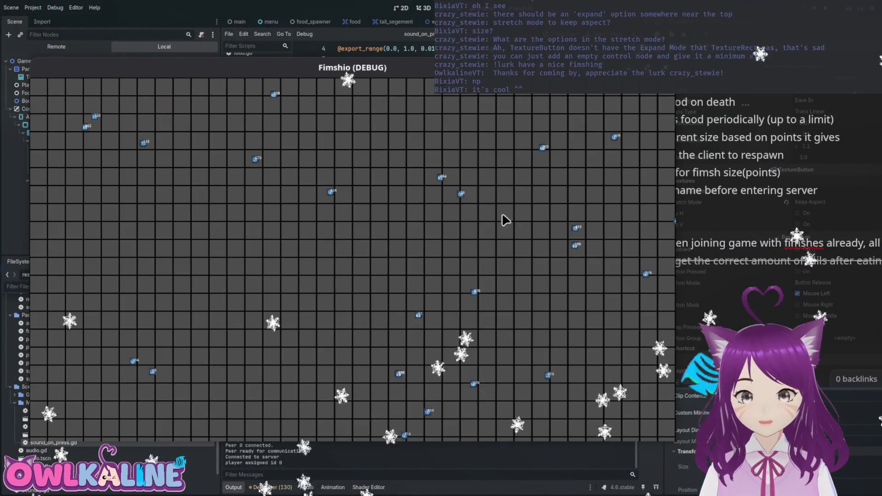
- Stop the running Fimshio game and switch from the food_spawner tab to the main scene
key("F8")
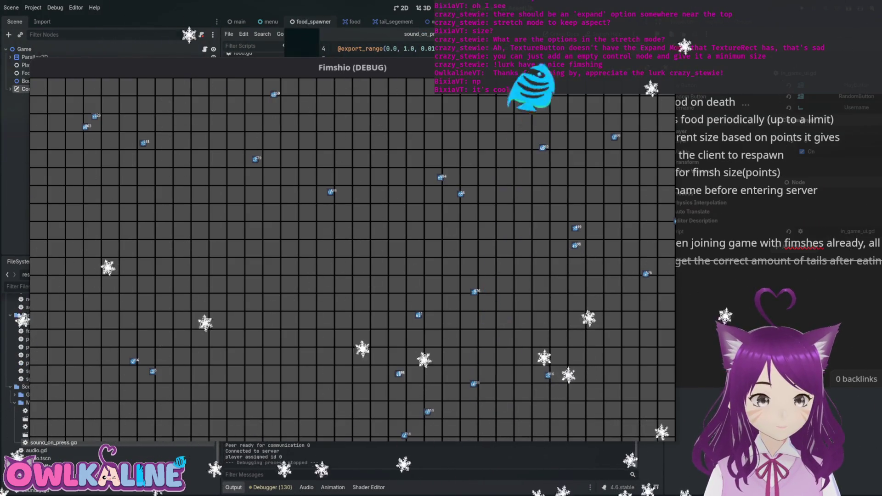
left_click(310, 22)
left_click(237, 22)
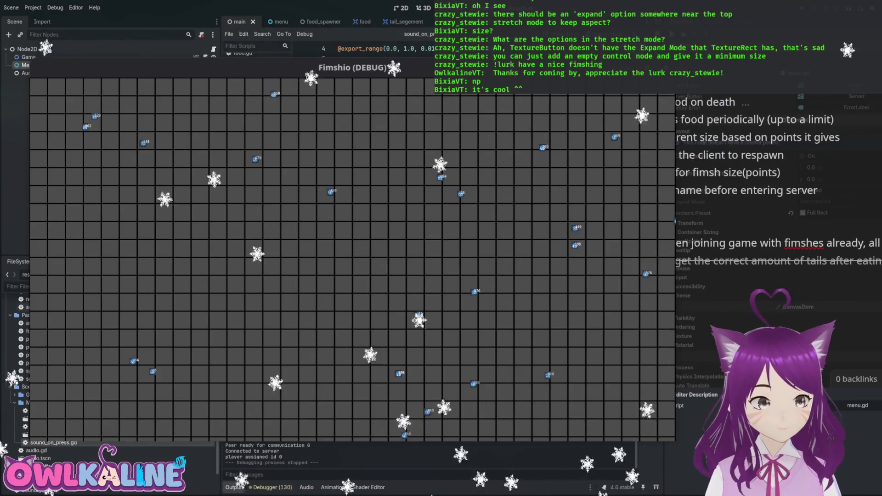
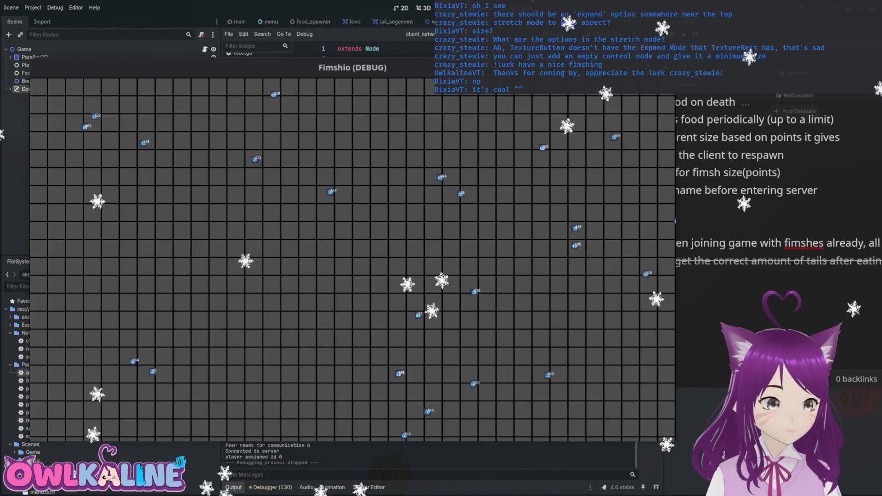
- Rename the line 1 class AssignID to RequestSpawn, then select the new name
double_click(389, 48)
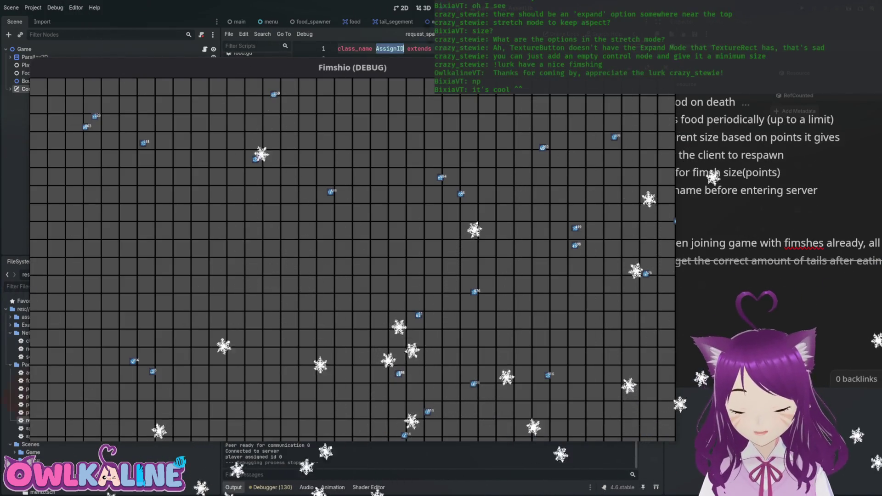
type("equestSpawn")
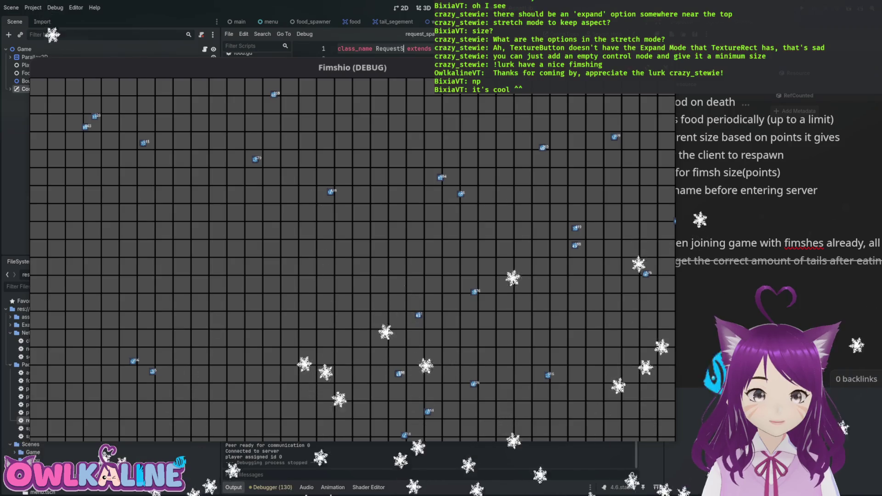
left_click(338, 56)
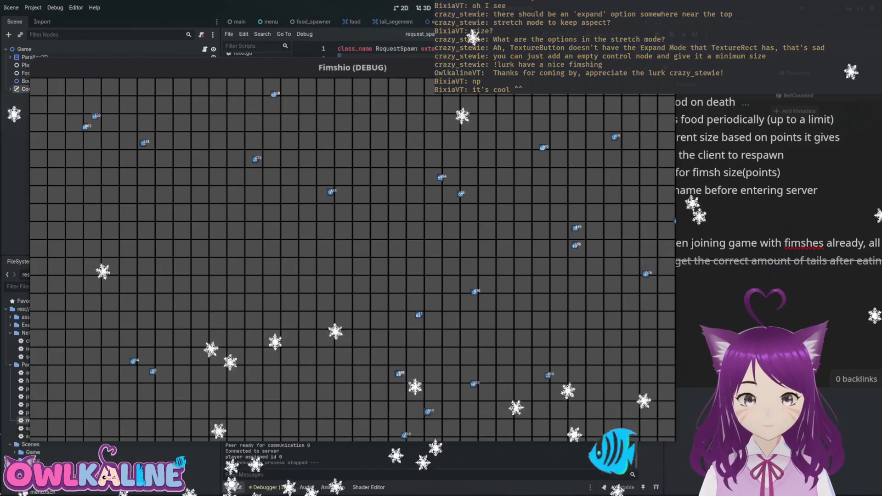
double_click(397, 49)
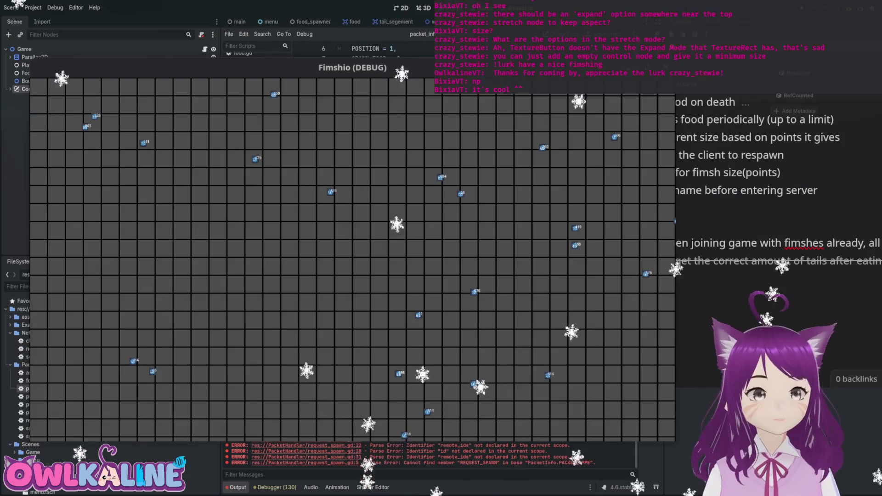
- Open server_network.gd from the FileSystem dock
double_click(21, 357)
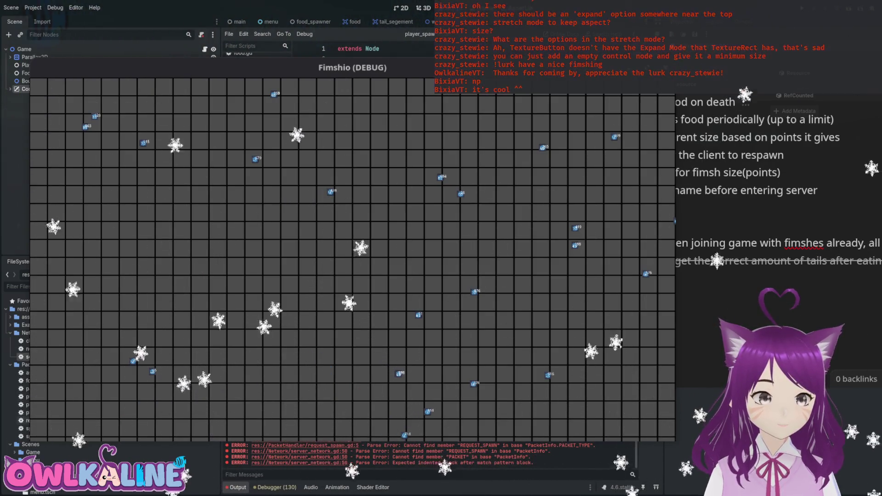
- Open request_spawn.gd to review it, then open client_network.gd under Network
double_click(25, 420)
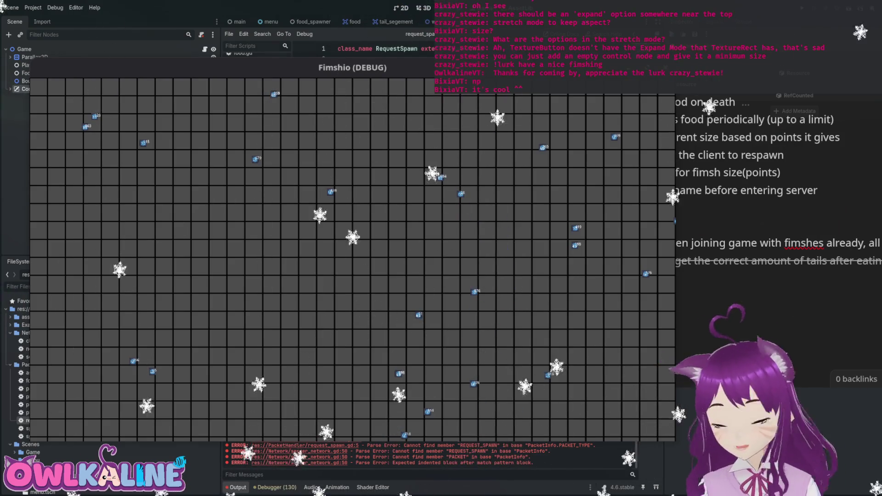
double_click(23, 341)
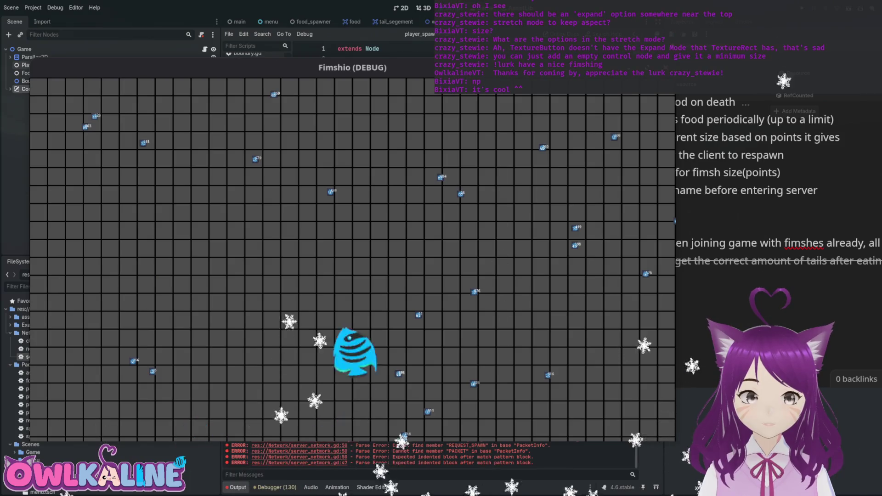
- Inspect the food spawner and boundary nodes, then select the player spawner node
left_click(26, 73)
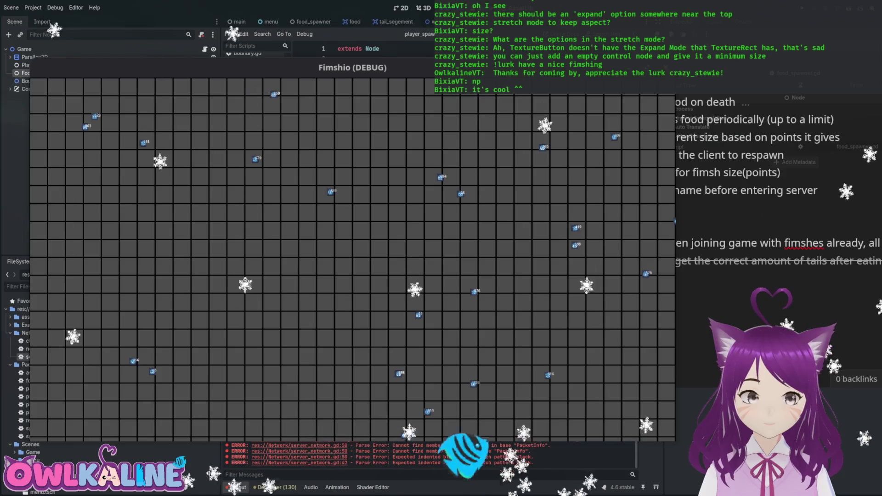
left_click(25, 81)
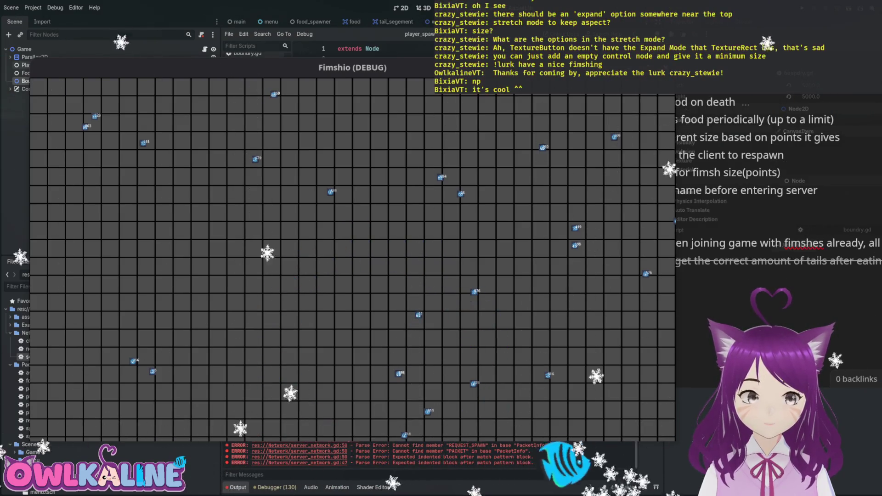
left_click(25, 65)
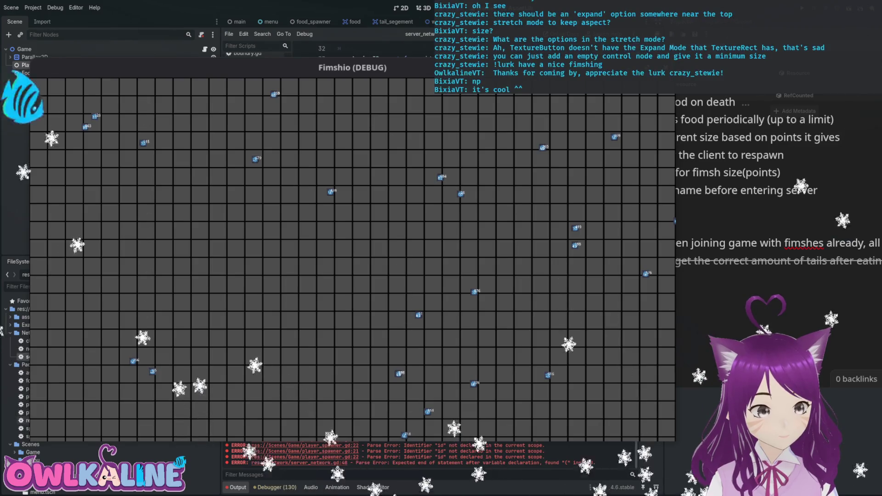
- Open the spawn_player.gd script declaring class_name SpawnPlayer
double_click(25, 437)
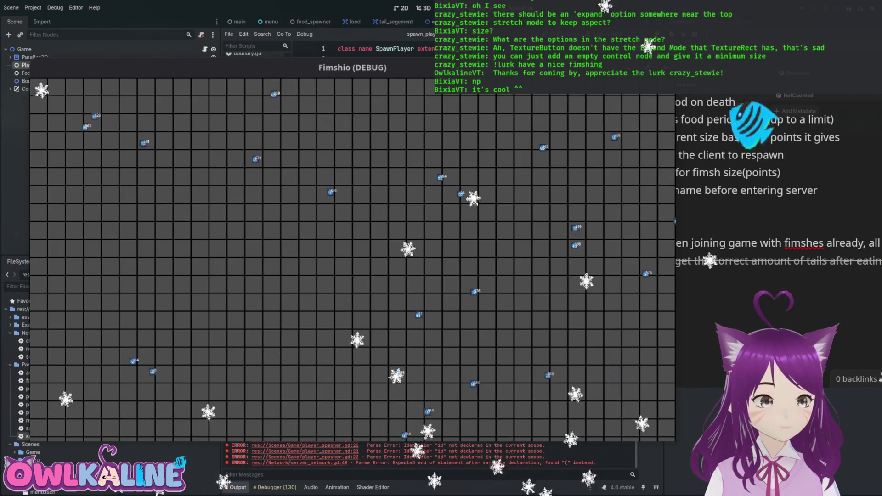
- Switch to the player_spawner.gd script to correct its id references
left_click(305, 446)
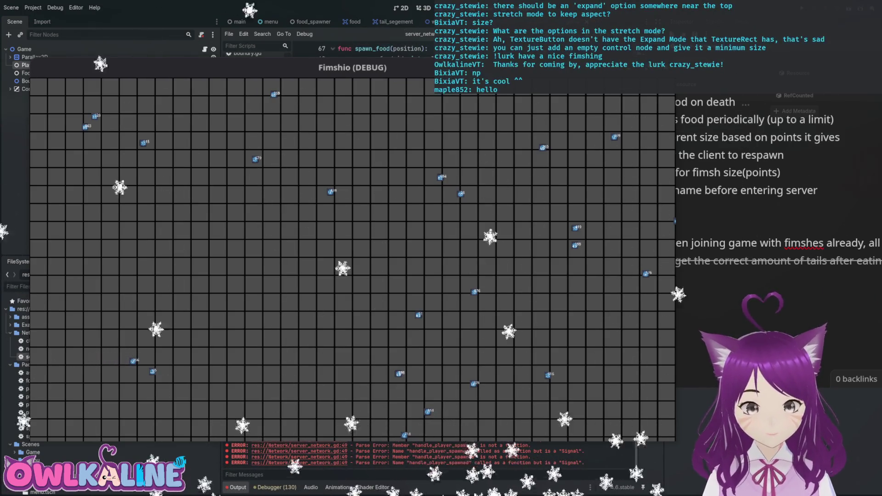
- Scroll up through server_network.gd to reach the handle_player_spawned code
scroll(363, 49, "up", 10)
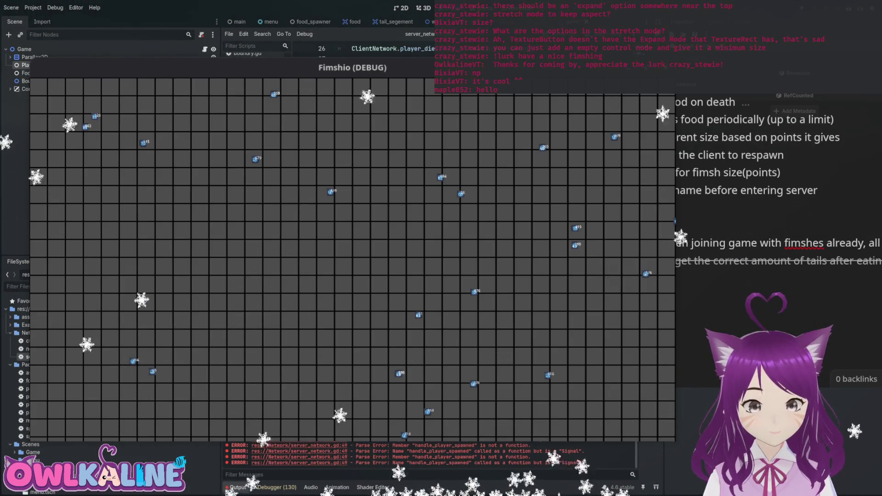
scroll(363, 49, "up", 1)
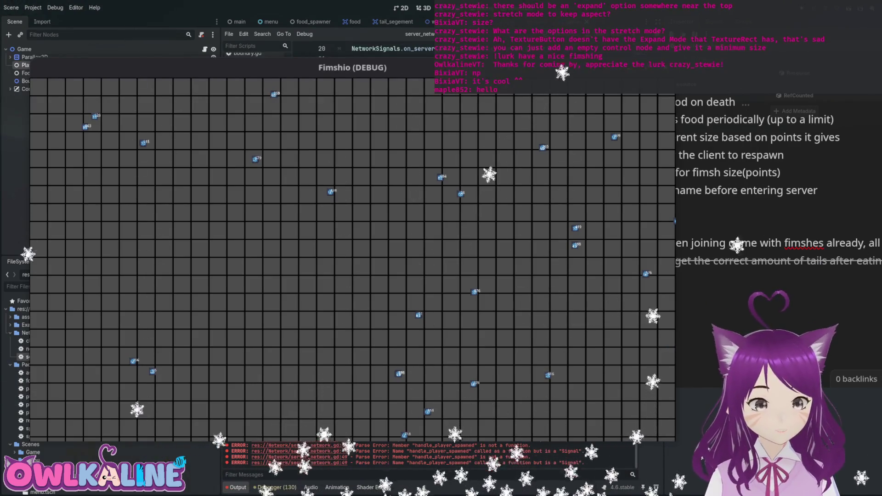
scroll(390, 48, "up", 3)
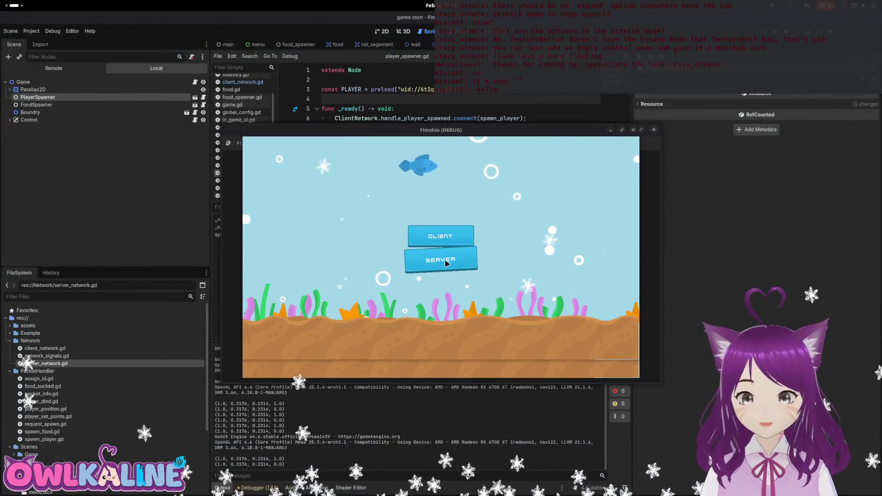
- Test-join as Server with the random username, then stop and relaunch the game in debug
left_click(442, 258)
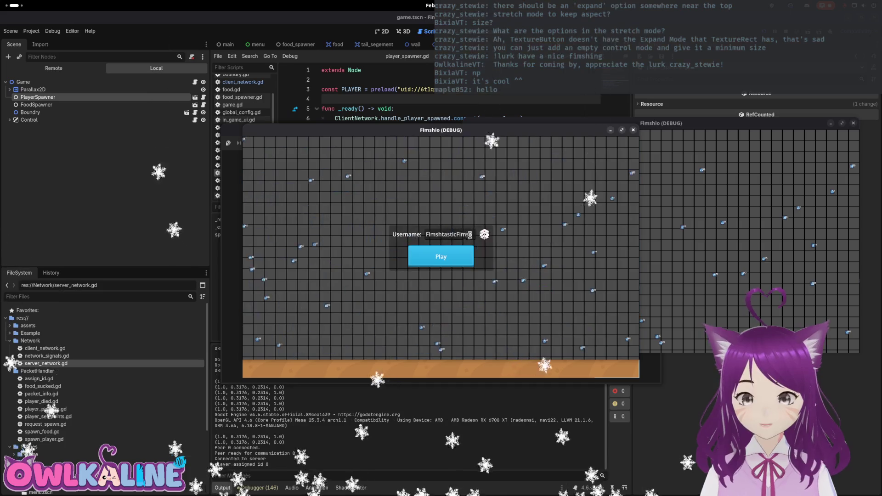
left_click(457, 262)
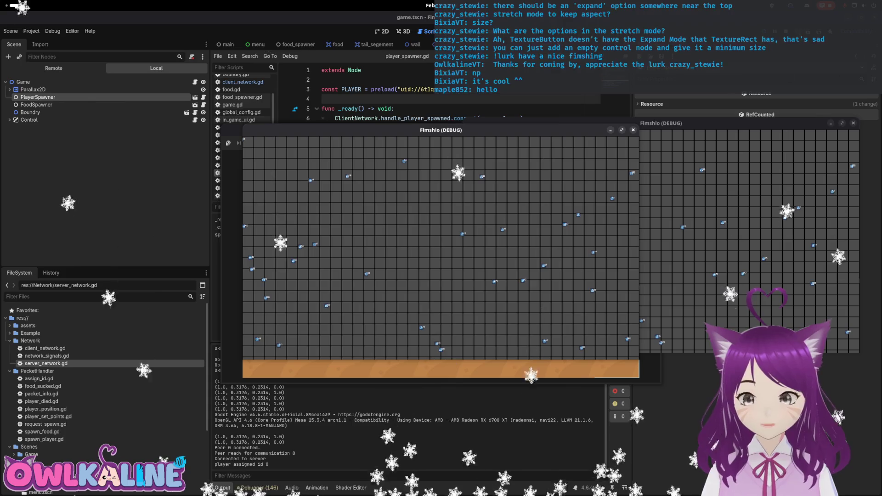
key("F8")
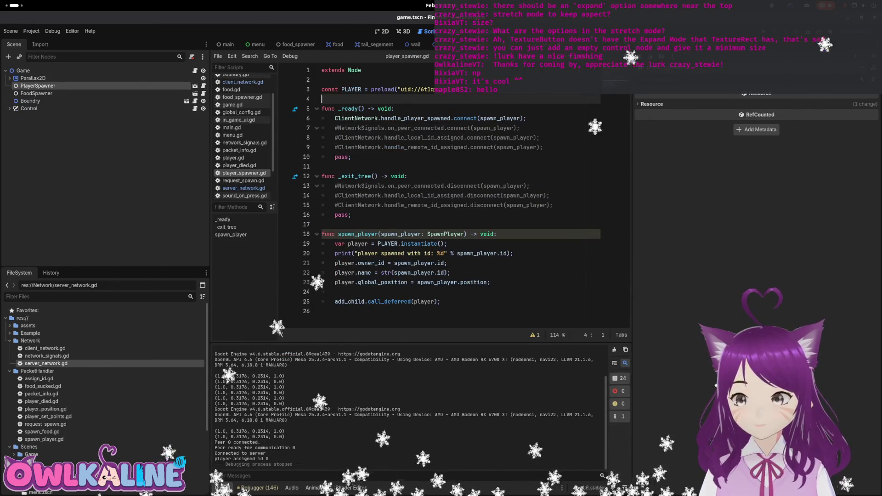
key("F5")
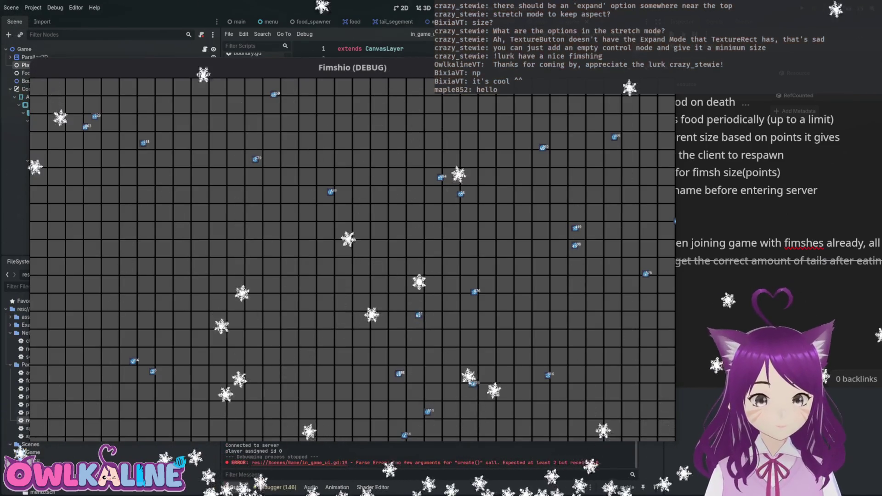
key("F5")
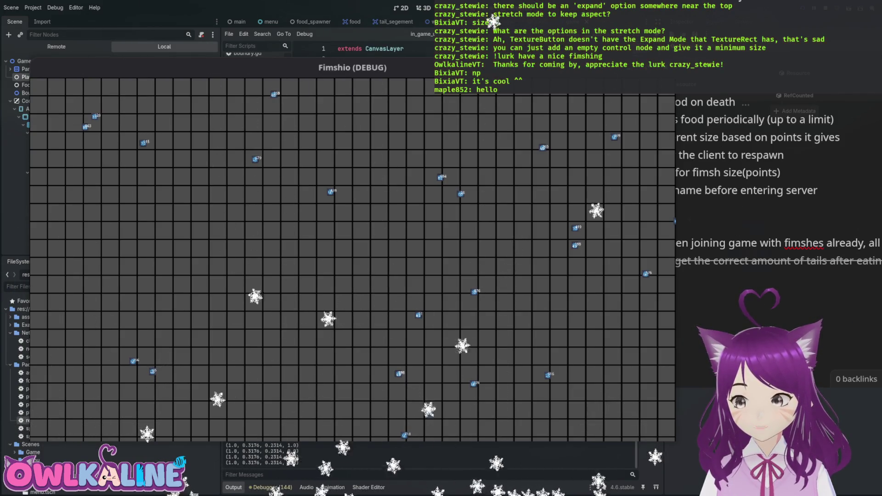
- Rerun Fimshio, connect two instances as clients to spawn players 0 and 1, then stop
key("alt+Tab")
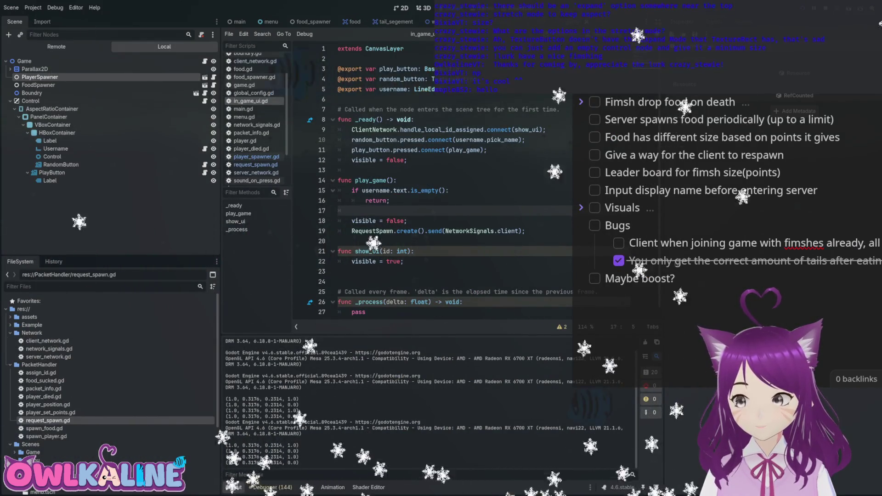
key("F5")
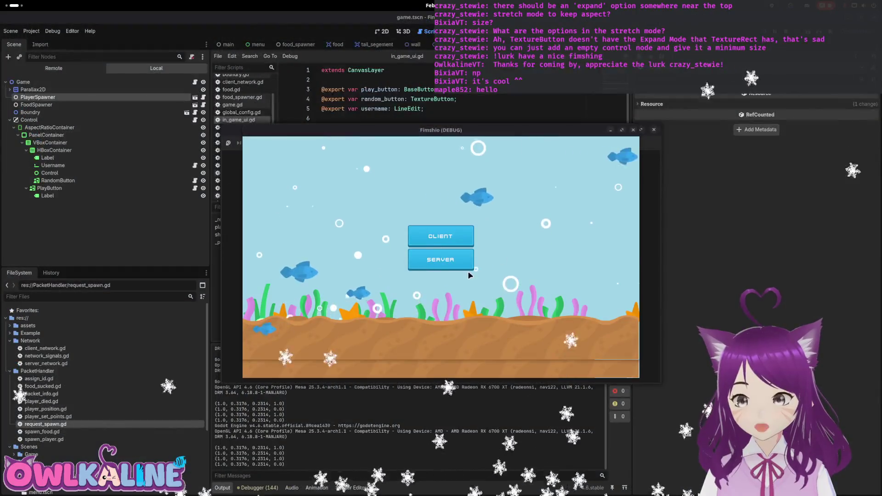
left_click(429, 239)
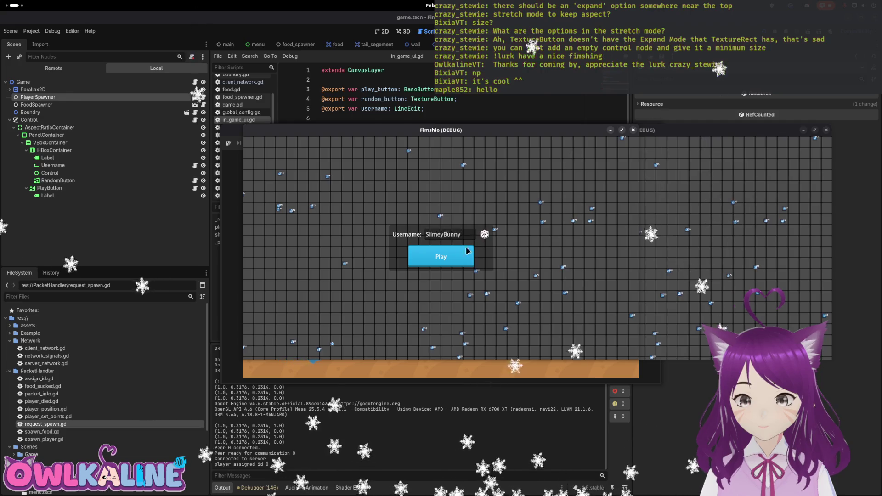
left_click(452, 258)
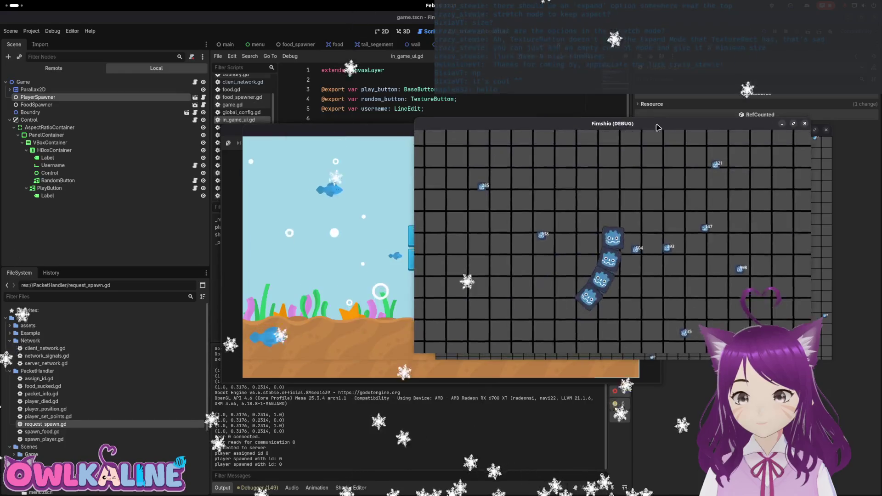
left_click(417, 234)
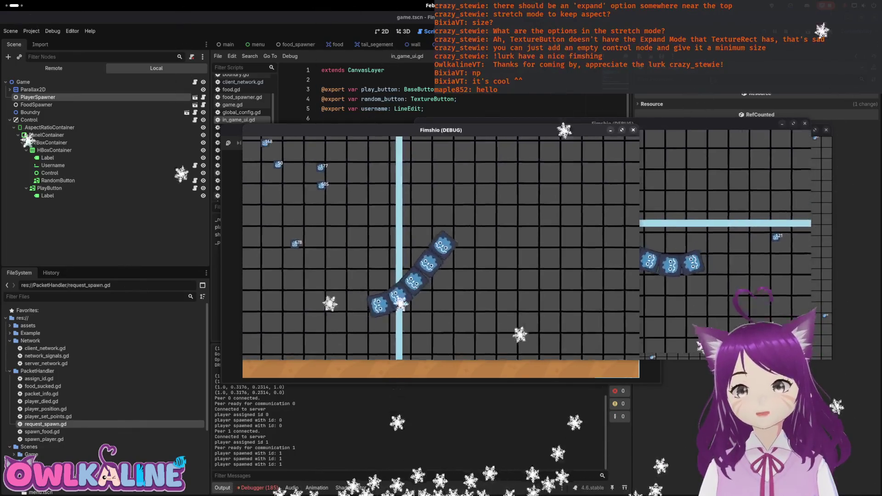
key("F8")
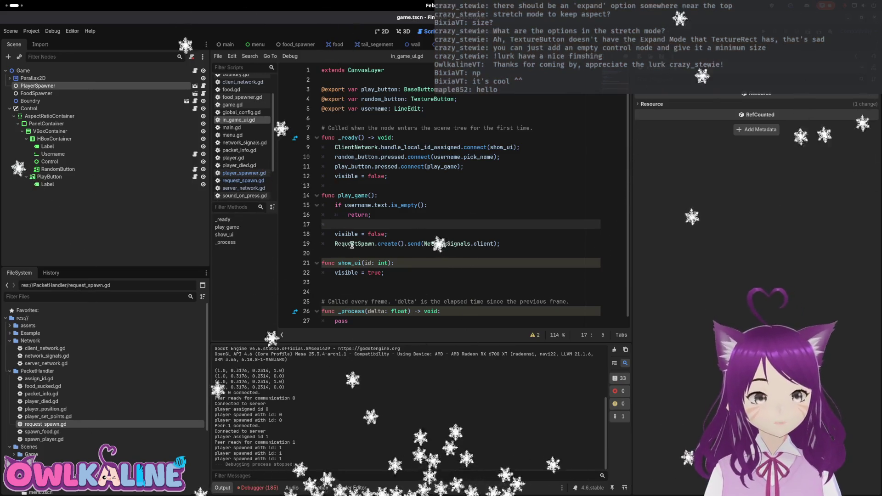
- In player.tscn, check the Layer/Mask settings of CollideArea2D and EatArea2D
left_click(195, 86)
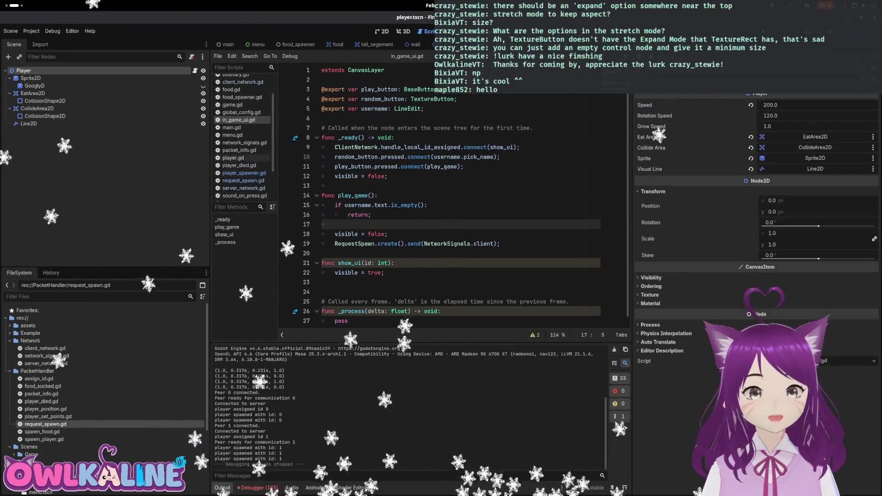
left_click(55, 109)
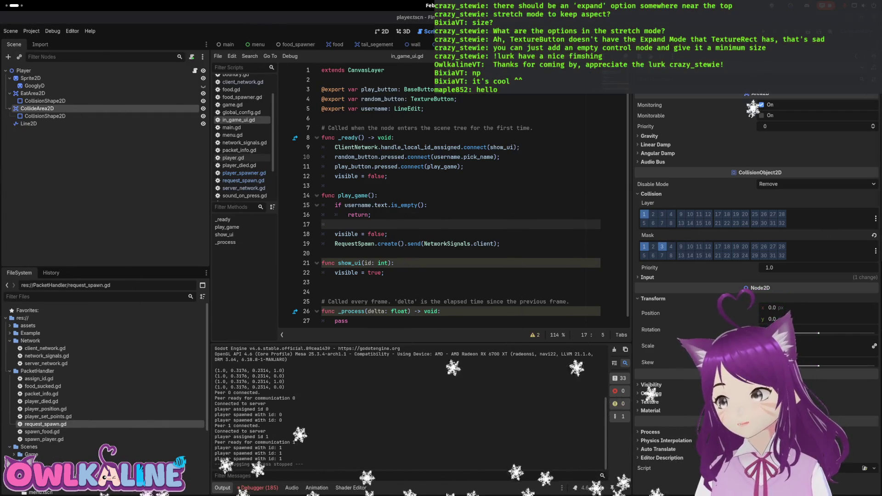
left_click(443, 207)
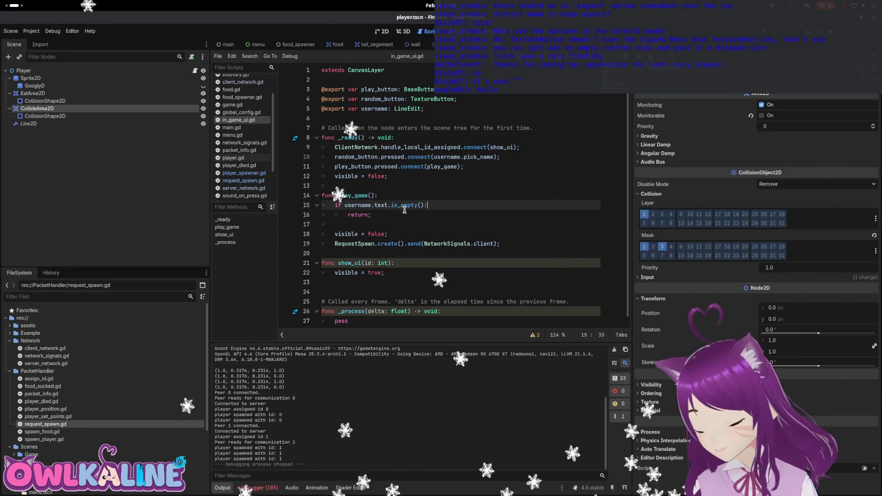
left_click(411, 176)
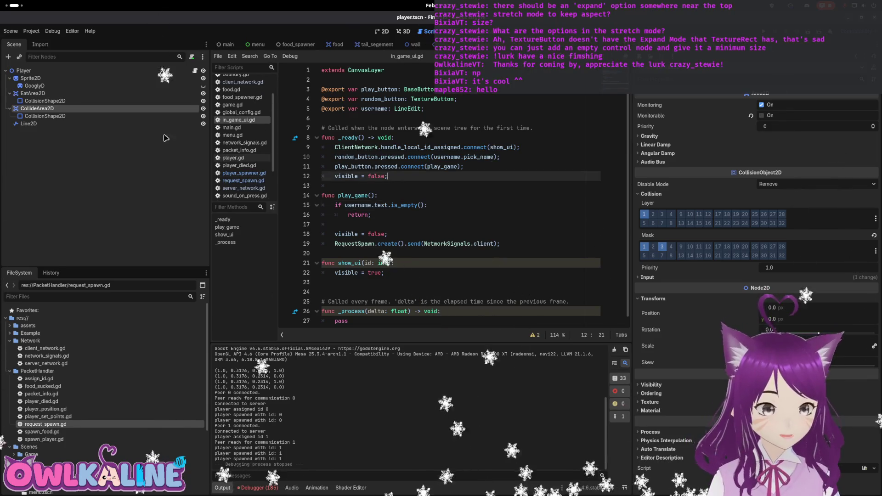
left_click(98, 95)
left_click(93, 109)
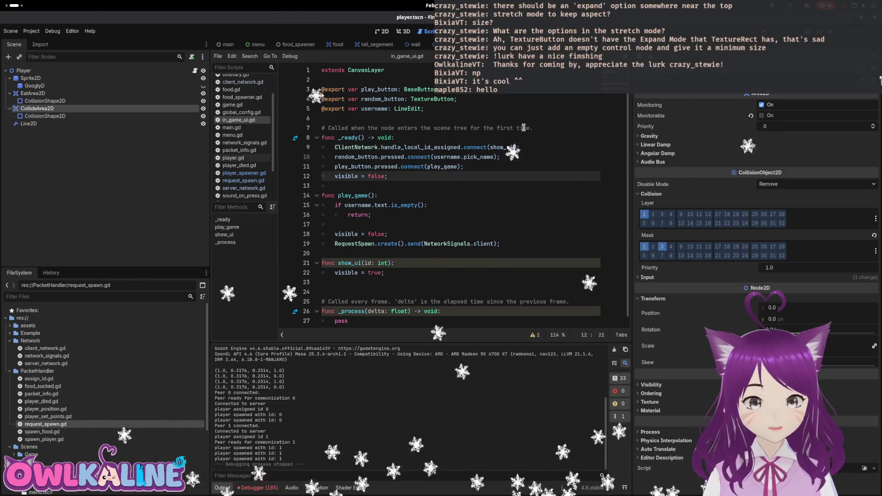
- Check the wall scene Area2D's collision layers, then view wall.gd
key("ctrl+shift+Tab")
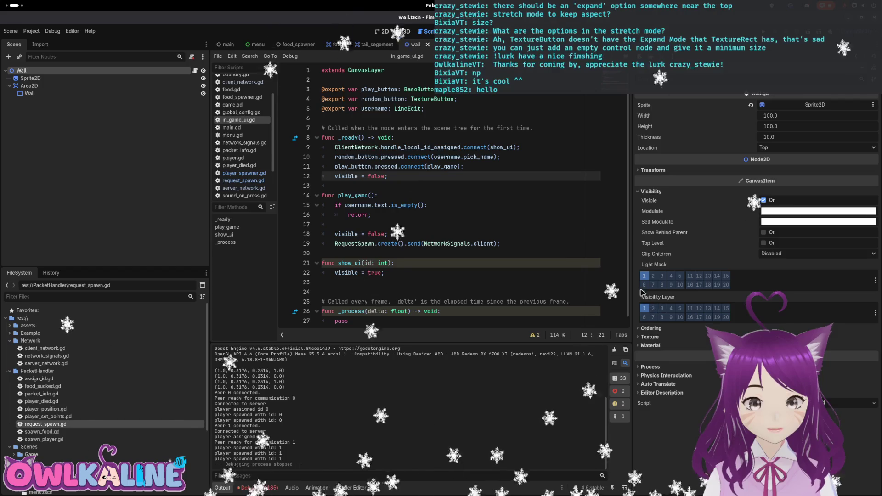
left_click(29, 86)
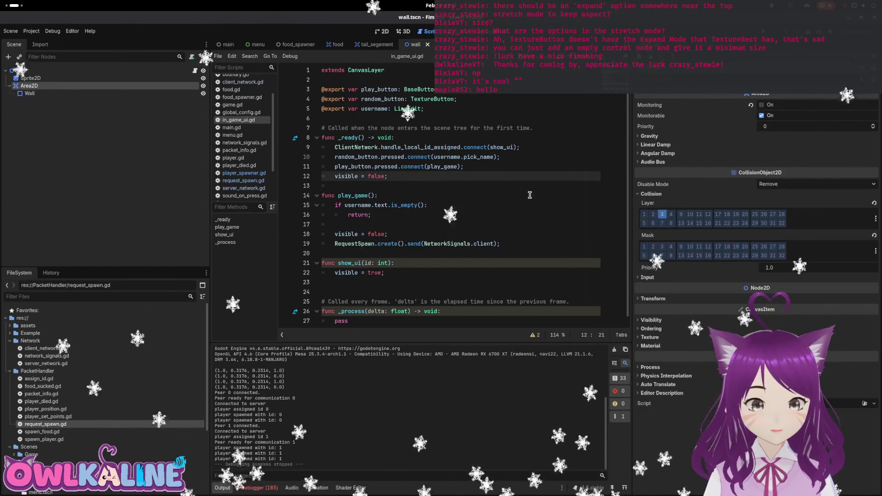
left_click(194, 72)
- Back in player.gd, inspect line 52 where collide_area's area_entered connects to die
scroll(443, 163, "down", 10)
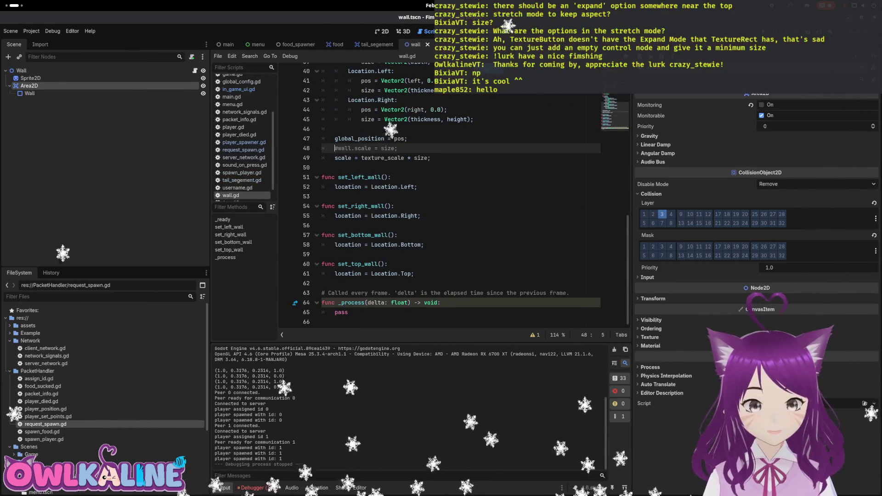
key("ctrl+Tab")
key("ctrl+Tab")
key("ctrl+Tab")
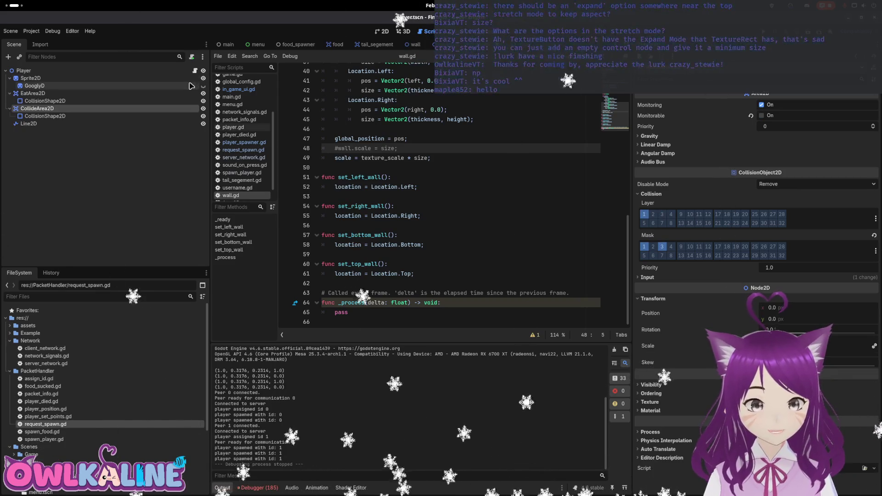
scroll(601, 127, "down", 15)
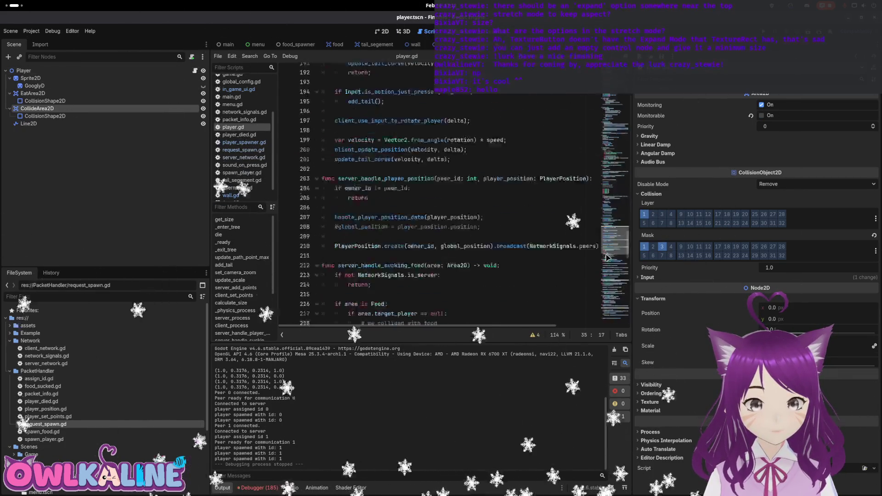
scroll(602, 127, "up", 6)
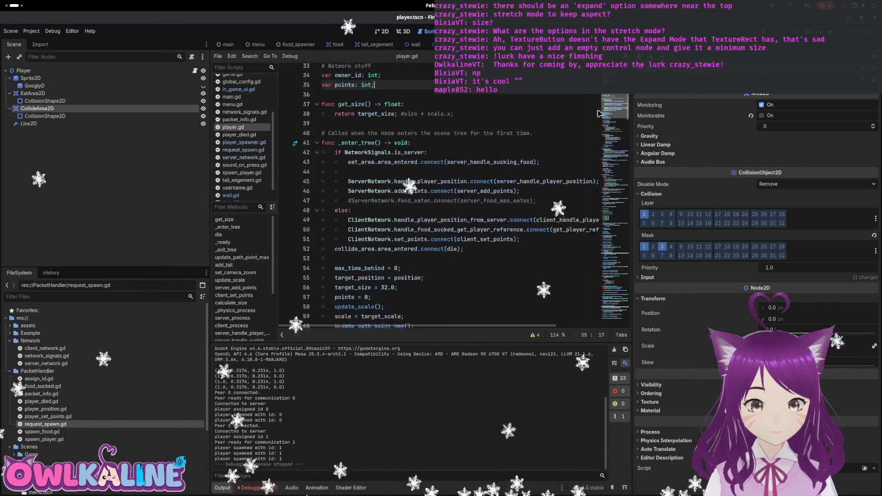
left_click(368, 252)
double_click(368, 252)
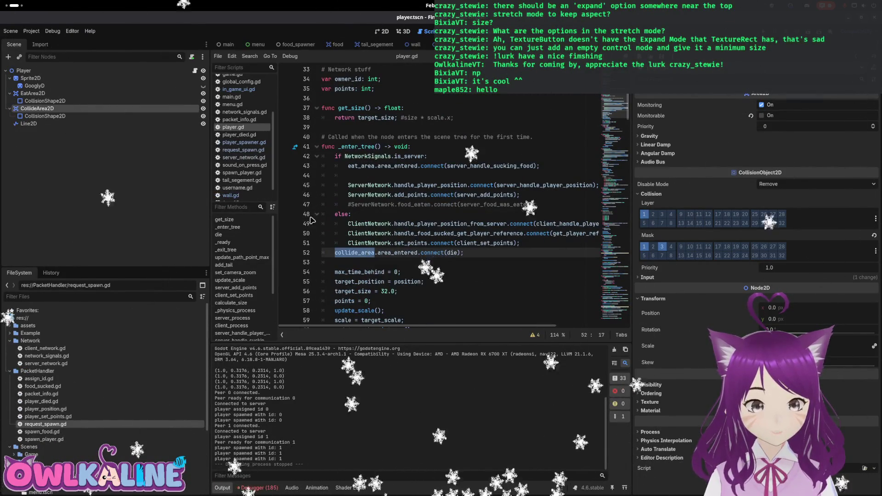
double_click(405, 252)
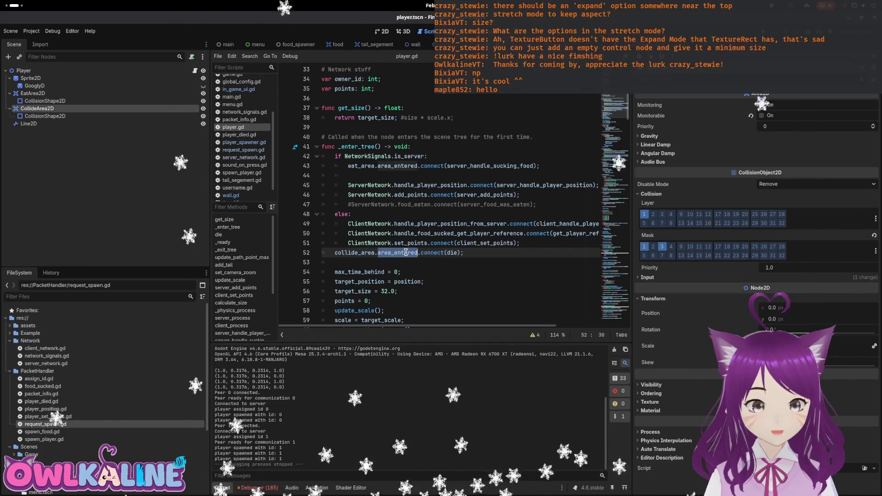
double_click(354, 253)
double_click(453, 253)
- Scroll down to func die() and select its body, lines 67–71
scroll(463, 241, "down", 5)
scroll(462, 241, "down", 4)
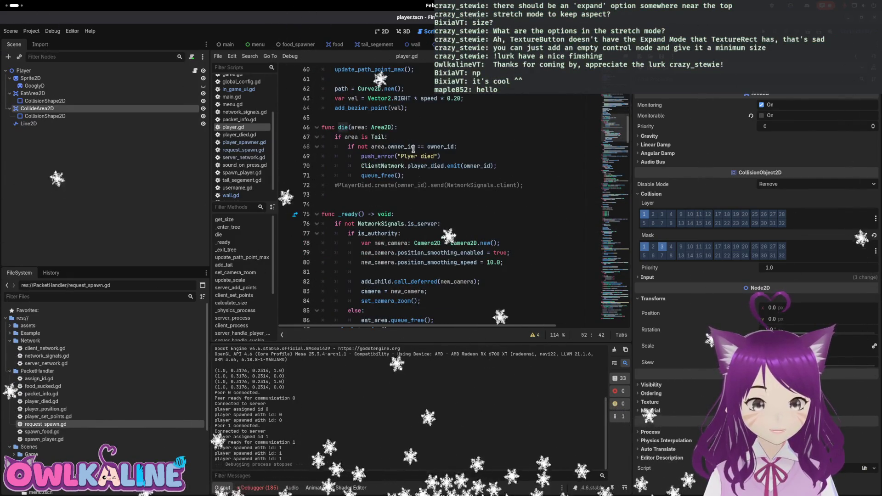
left_click_drag(406, 176, 323, 136)
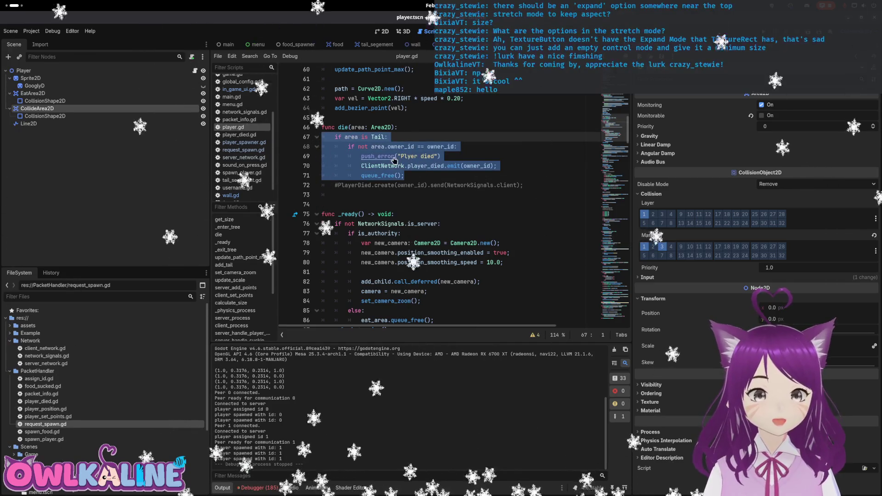
- Tidy the line 67 condition and declare 'var should_die: bool = false' at the top of die()
left_click(414, 137)
type("o")
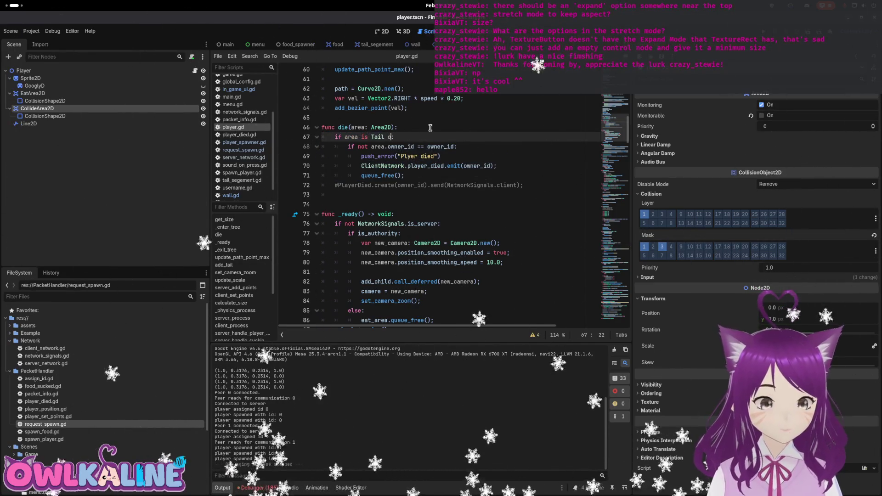
key("BackSpace")
key("BackSpace")
key("BackSpace")
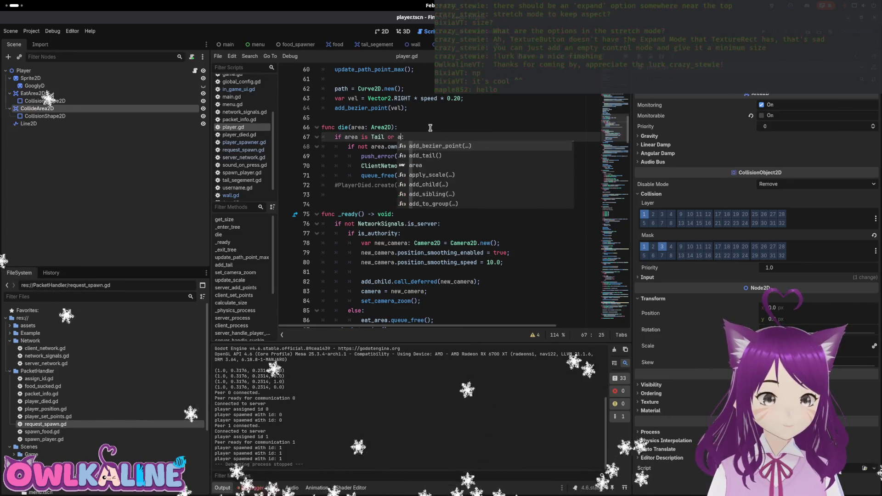
key("BackSpace")
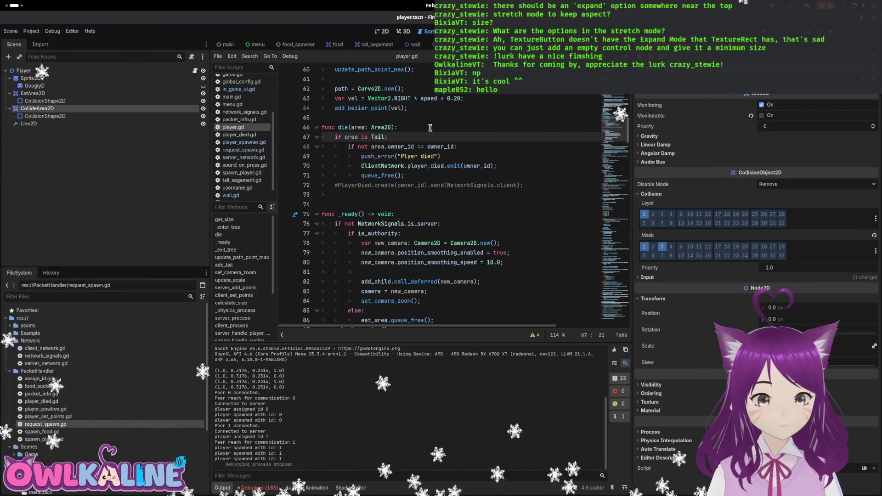
key("Down")
key("Down")
key("Down")
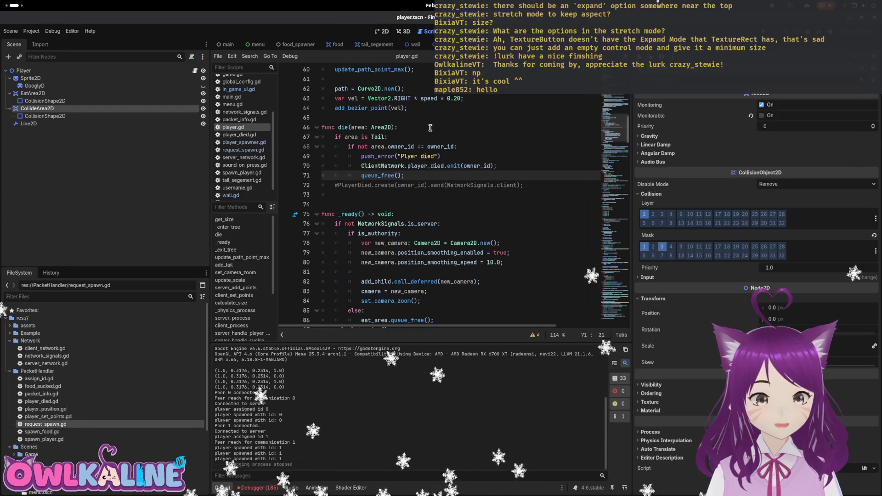
key("Return")
key("Up")
key("Up")
key("Up")
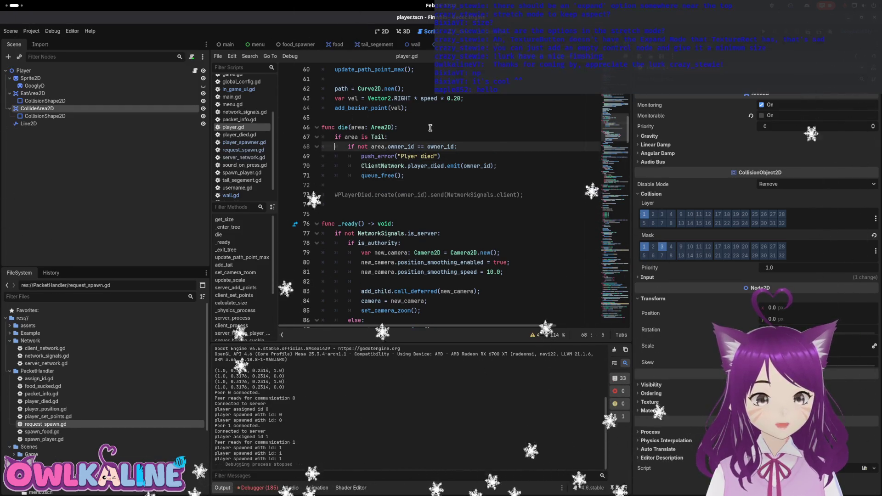
key("Up")
key("Return")
key("Return")
key("Up")
key("Up")
type("var should_die: bool = false;'")
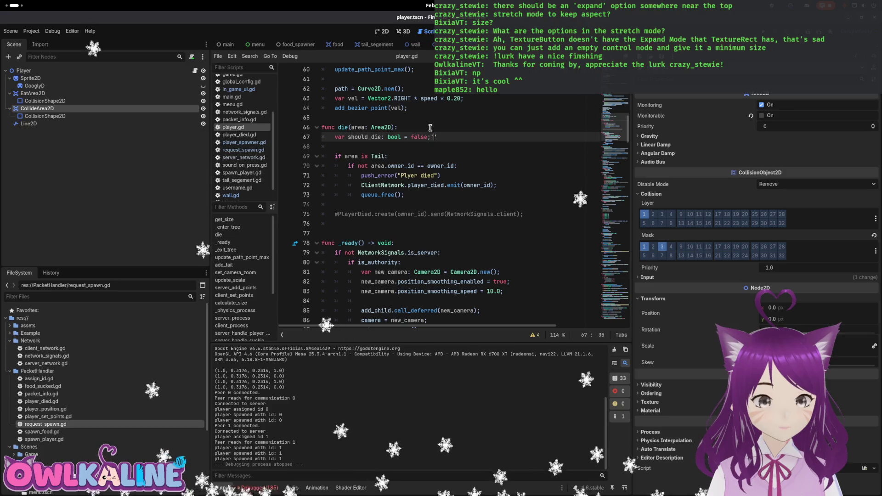
- Set 'should_die = true' inside the owner check and add an 'is Wall' branch setting it too
key("Down")
key("Down")
key("Down")
key("End")
key("Return")
type("sh")
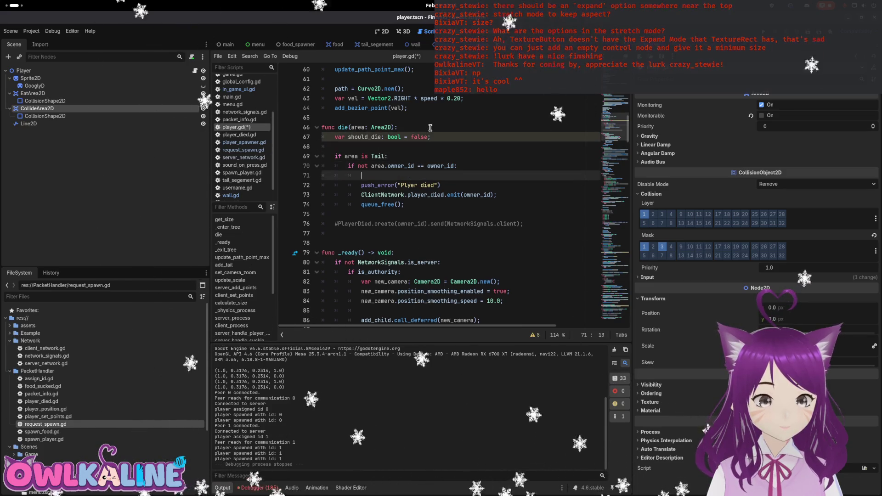
type("ould_die = tr")
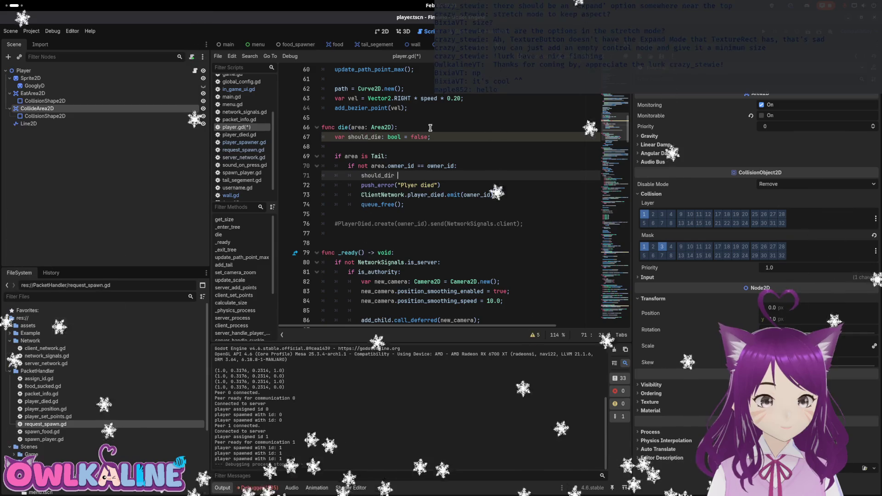
type("ue;")
key("Return")
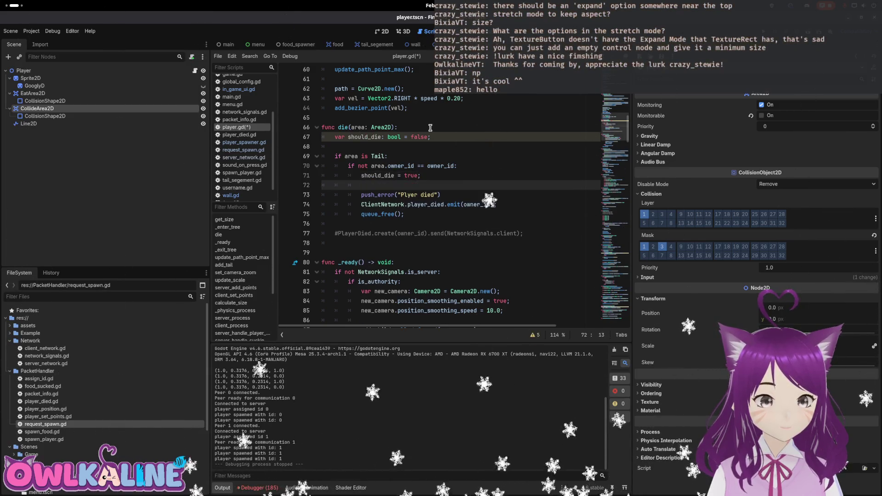
type("is W")
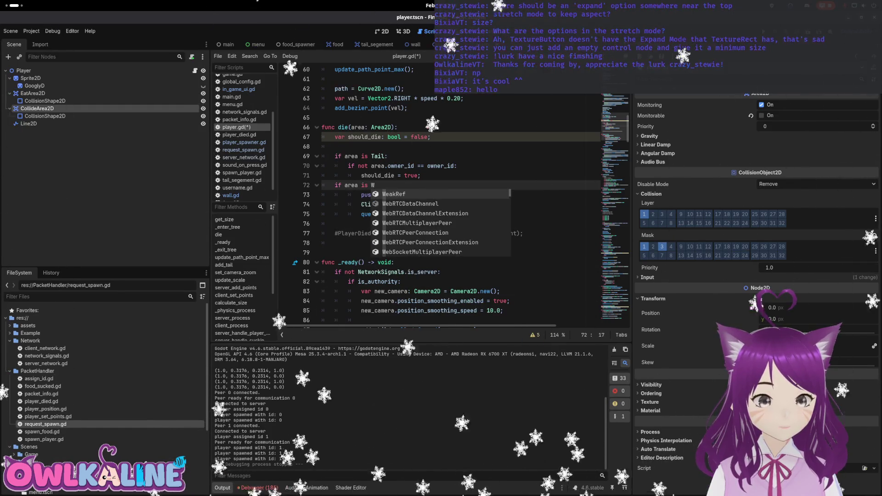
type("all:")
key("Return")
type("should_die = true;")
- Wrap the death handling in an 'if die:' block and save player.gd
key("Return")
key("Return")
key("BackSpace")
type("if die:")
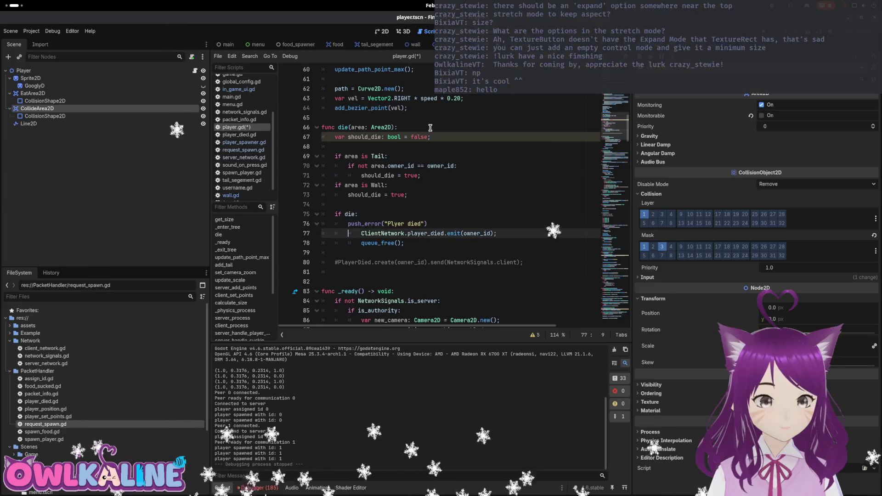
key("Down")
key("shift+Tab")
key("Down")
key("shift+Tab")
key("Down")
key("ctrl+s")
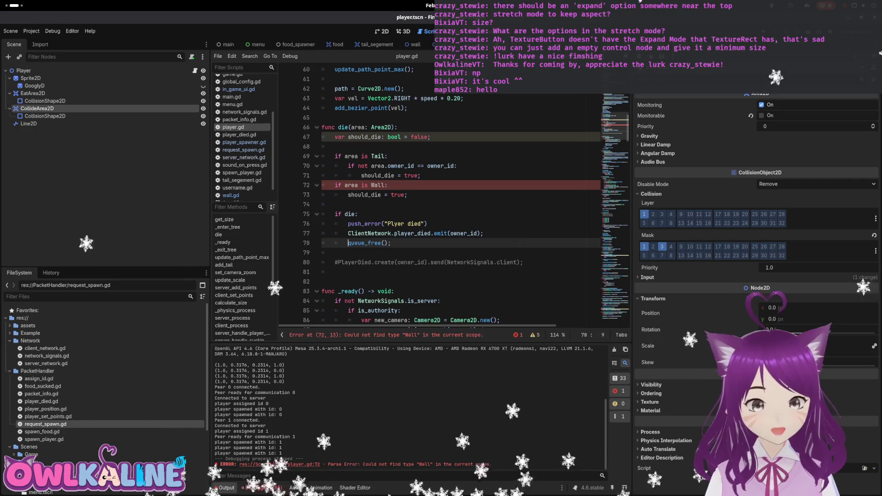
left_click(415, 44)
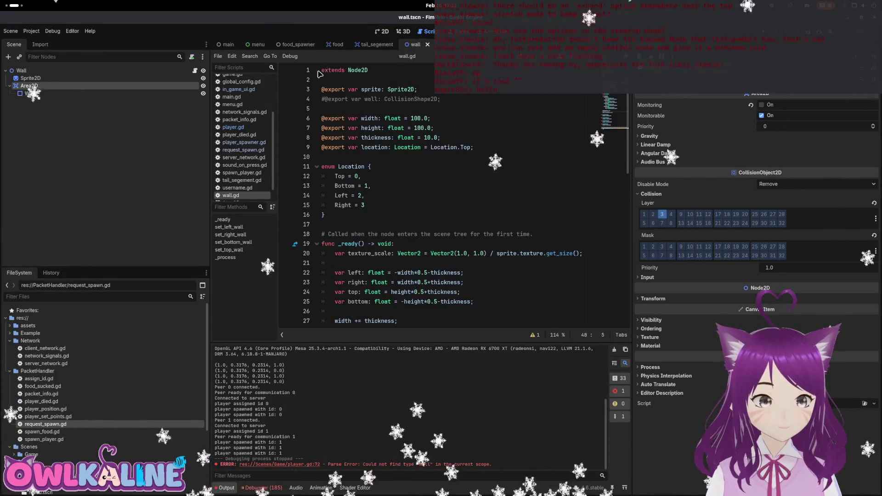
- Insert 'class_name Wall' before extends on line 1 of wall.gd
left_click(325, 70)
type("class_name W")
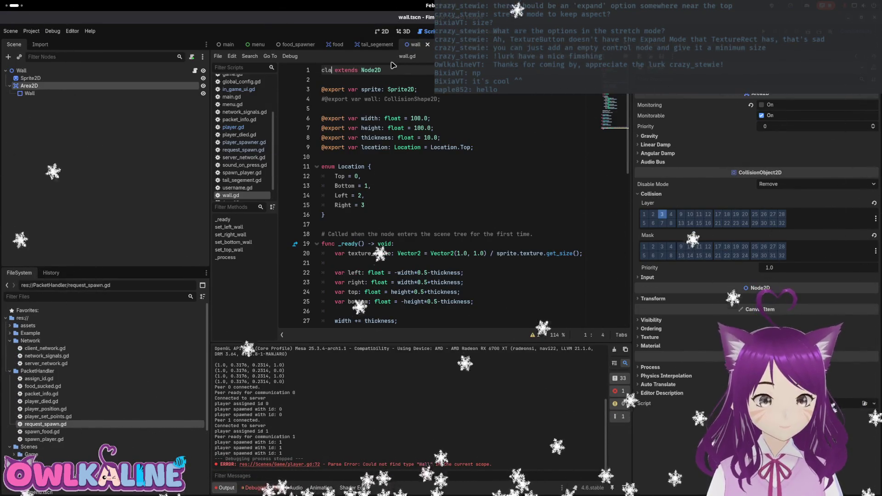
key("Left")
type("all")
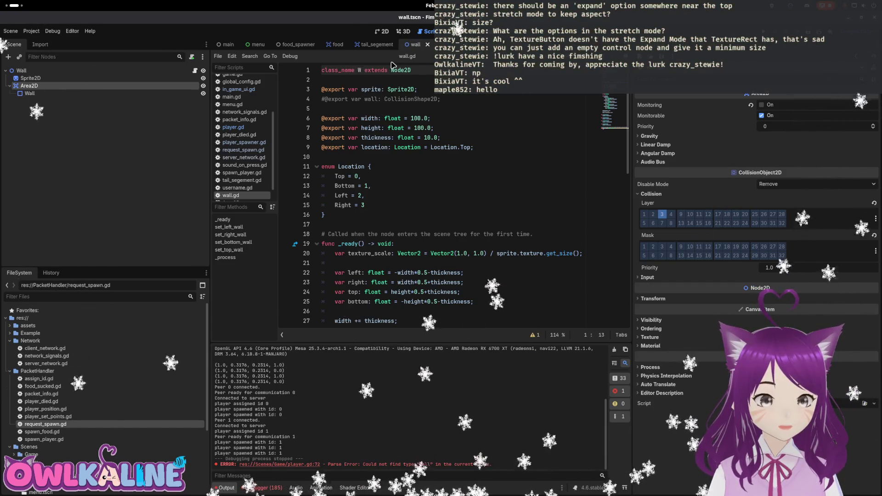
- Check the Wall type error on line 72 of player.gd, then return to the wall scene
key("ctrl+Tab")
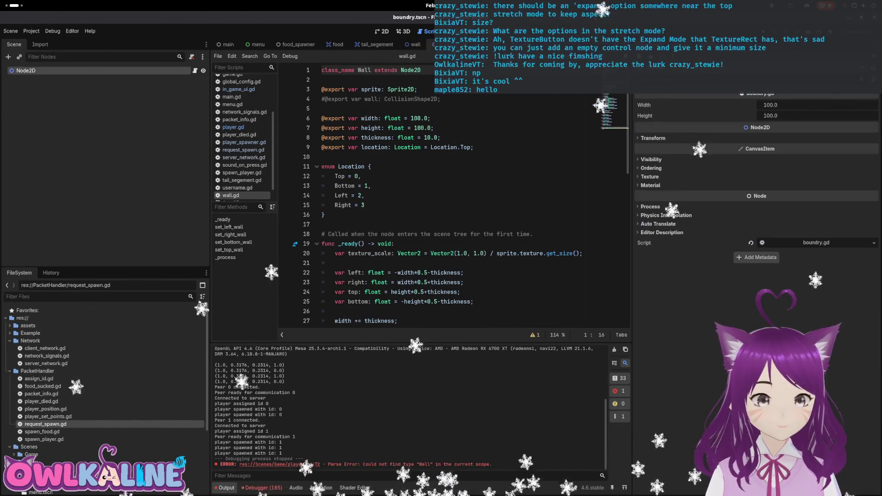
key("ctrl+Tab")
key("ctrl+s")
key("alt+Left")
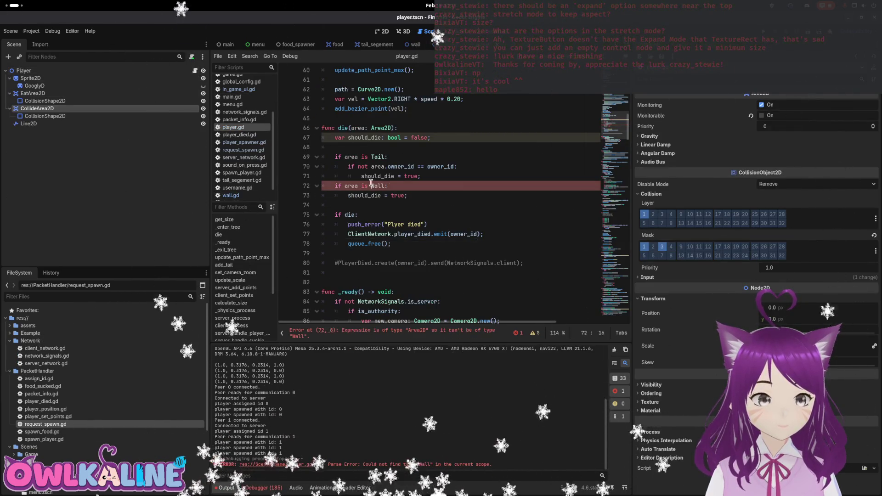
left_click(406, 184)
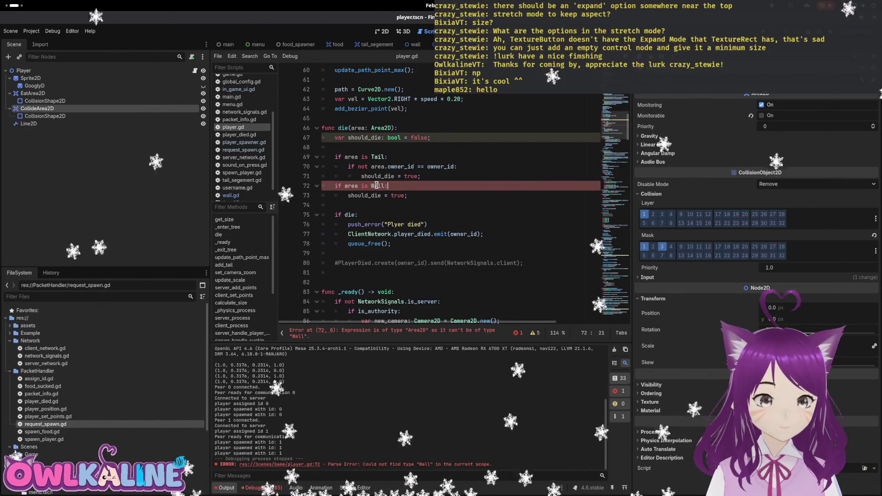
left_click(405, 50)
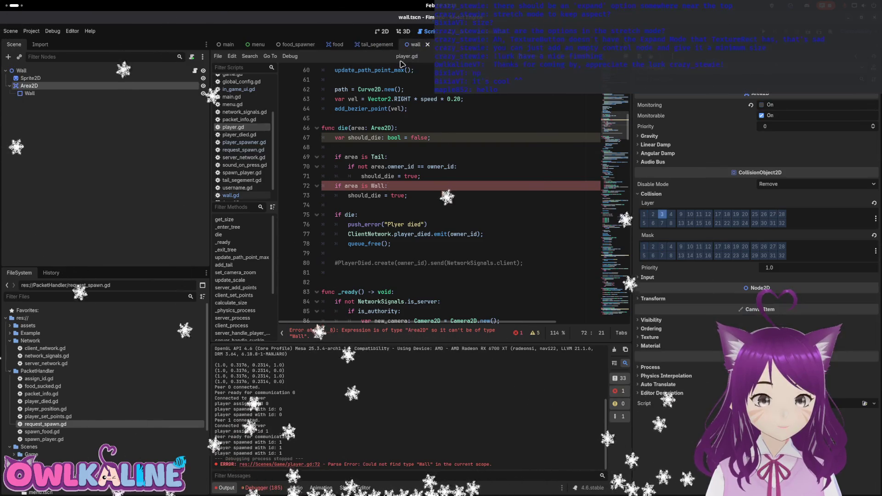
- Make Area2D the wall scene root and move Sprite2D under it
left_click(382, 31)
left_click(45, 87)
right_click(44, 87)
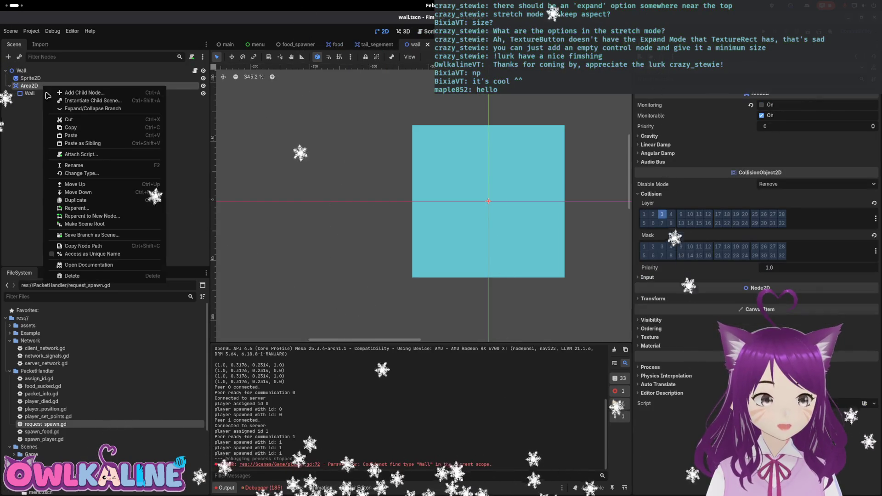
left_click(85, 224)
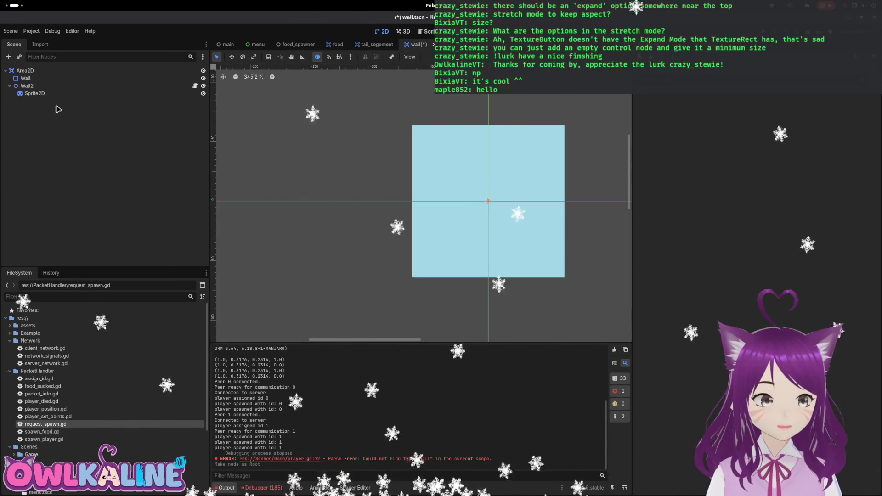
left_click(26, 86)
left_click_drag(34, 94, 47, 84)
- Delete the old Wall2 root node and attach wall.gd to the Area2D root
left_click(195, 93)
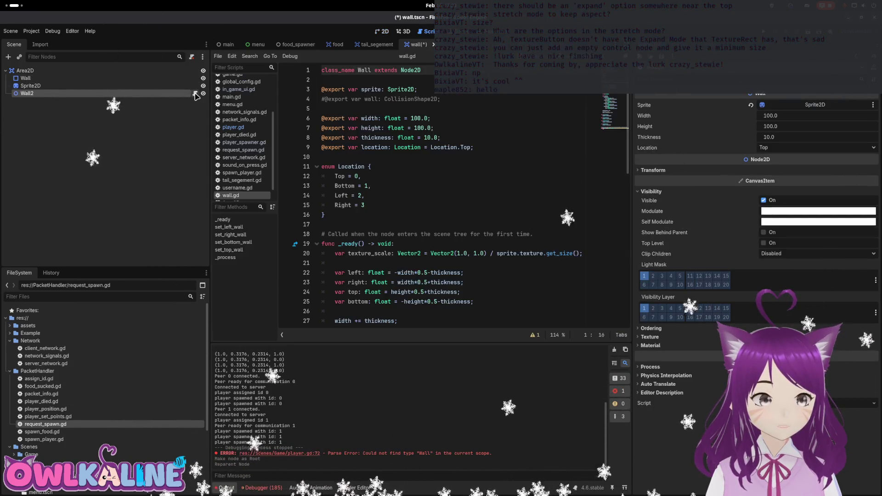
right_click(156, 94)
left_click(193, 311)
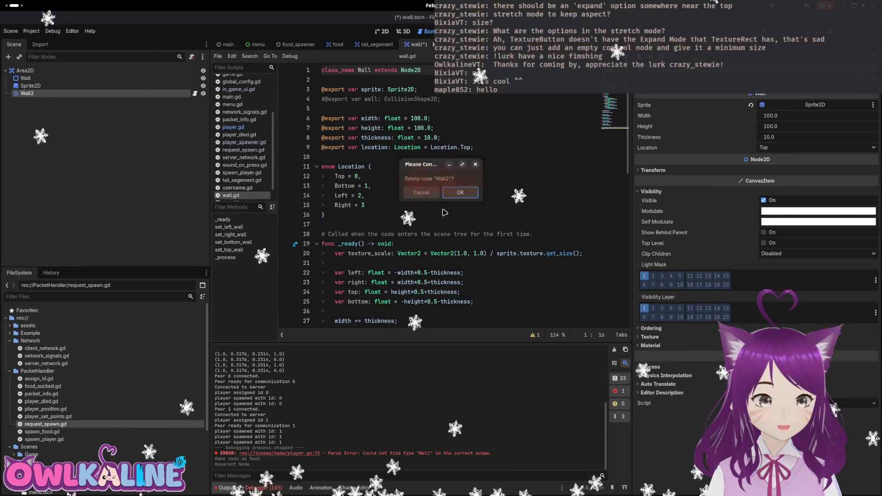
left_click(464, 191)
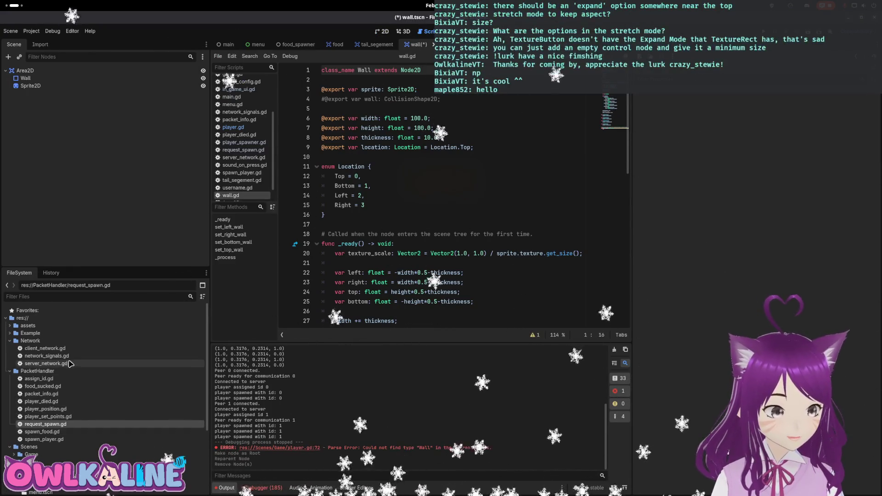
scroll(81, 423, "down", 5)
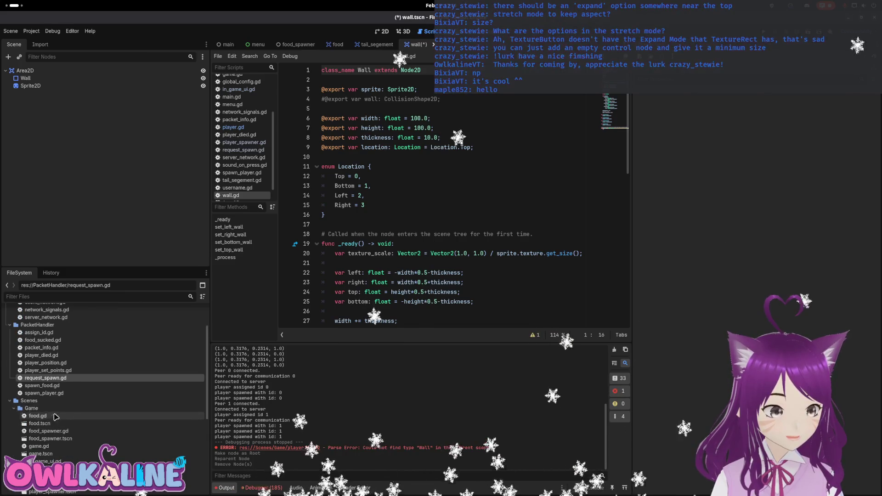
scroll(54, 415, "down", 4)
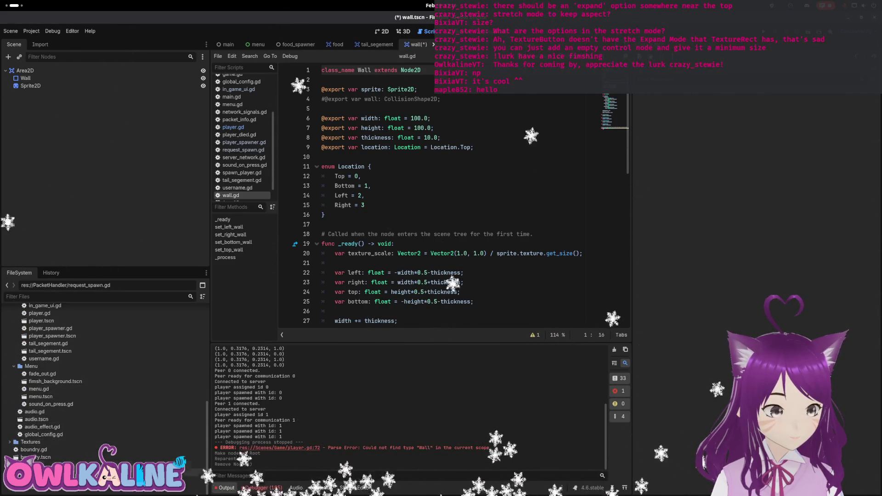
mouse_move(33, 480)
left_mouse_down()
mouse_move(134, 118)
mouse_move(71, 73)
mouse_move(27, 72)
left_mouse_up()
- Change wall.gd to 'extends Area2D', save, and select the wall's Sprite2D in the 2D view
double_click(411, 70)
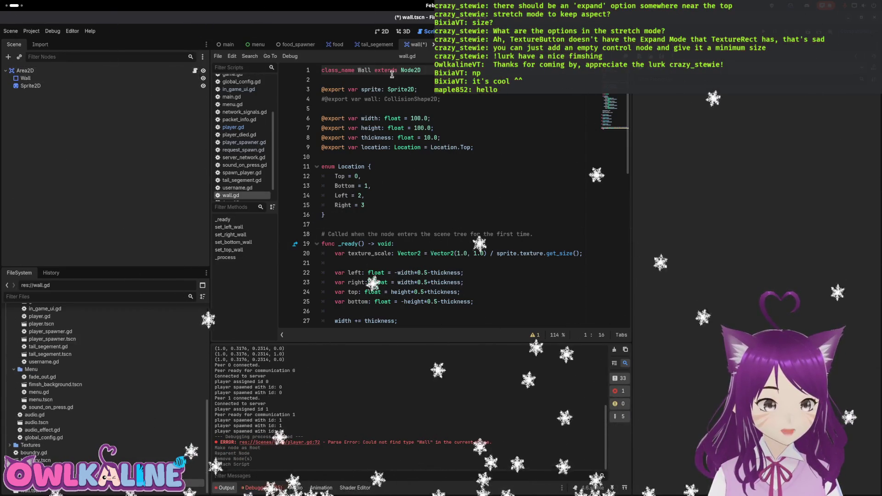
type("Area")
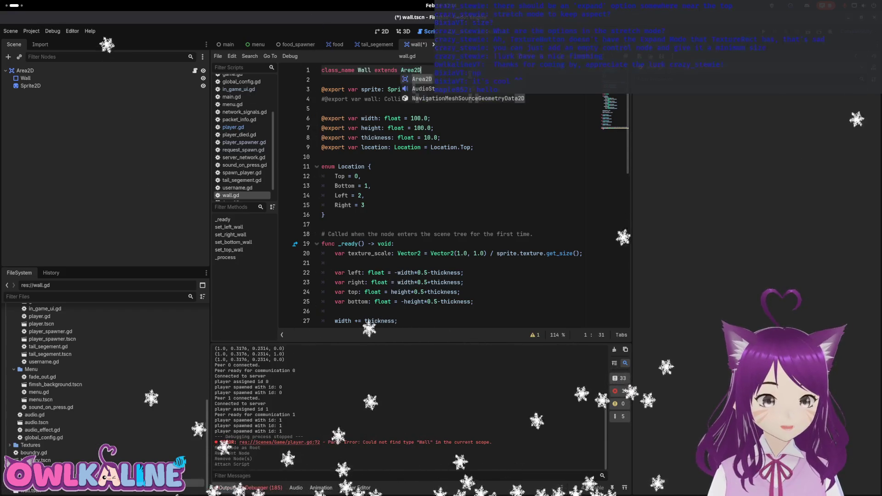
key("ctrl+s")
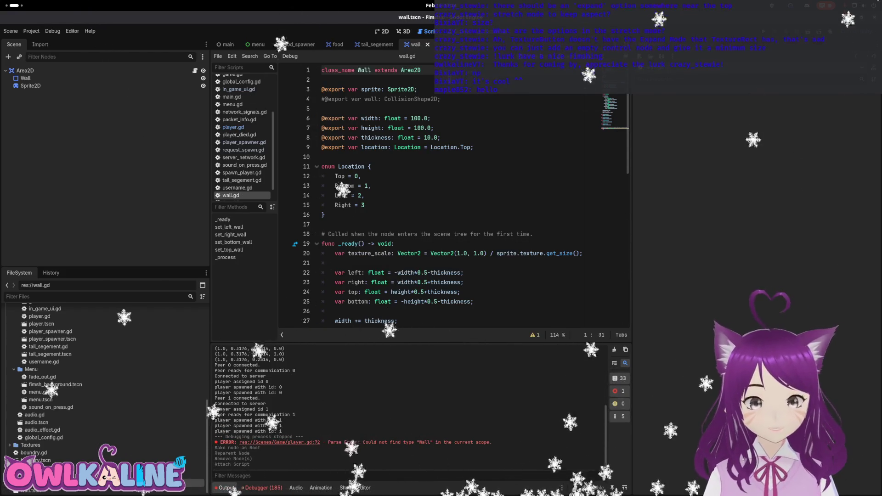
key("ctrl+F1")
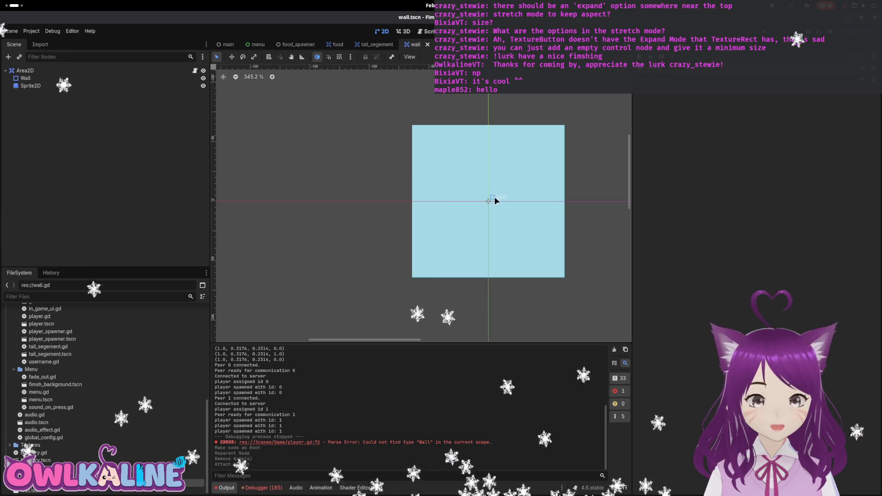
left_click(75, 85)
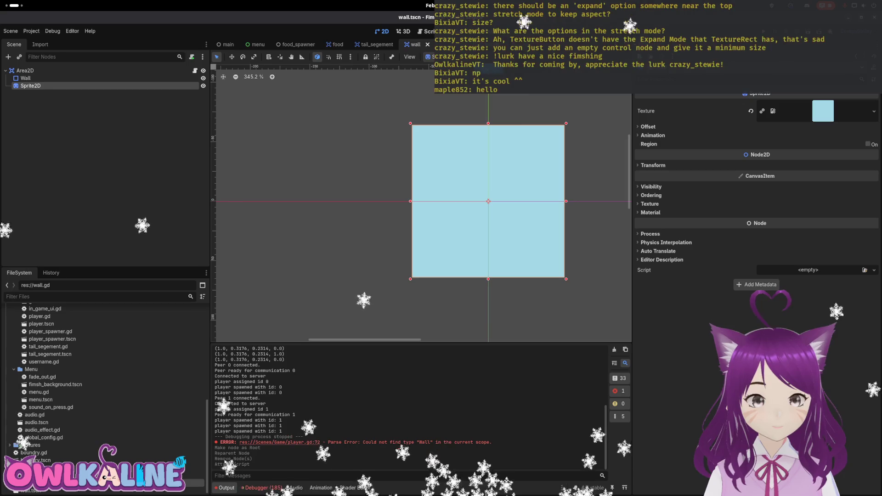
- Review the Wall check on line 72 of player.gd, then run the game with F5
key("ctrl+Tab")
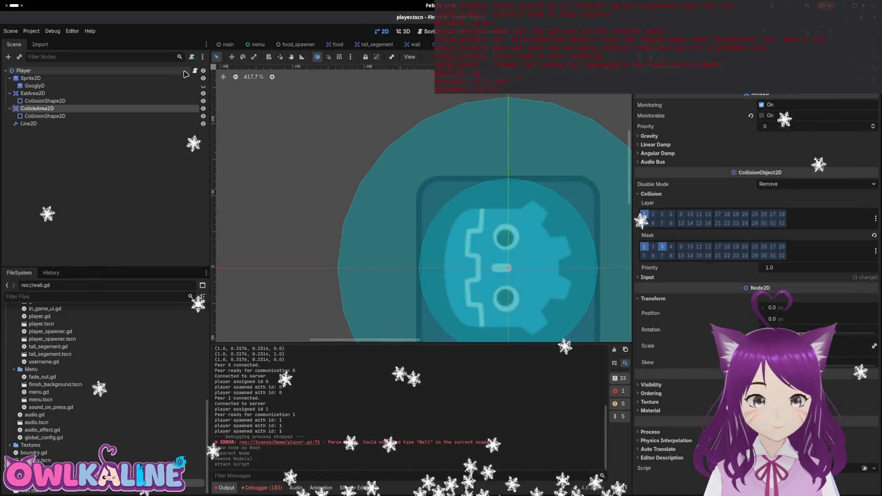
left_click(428, 31)
left_click(431, 185)
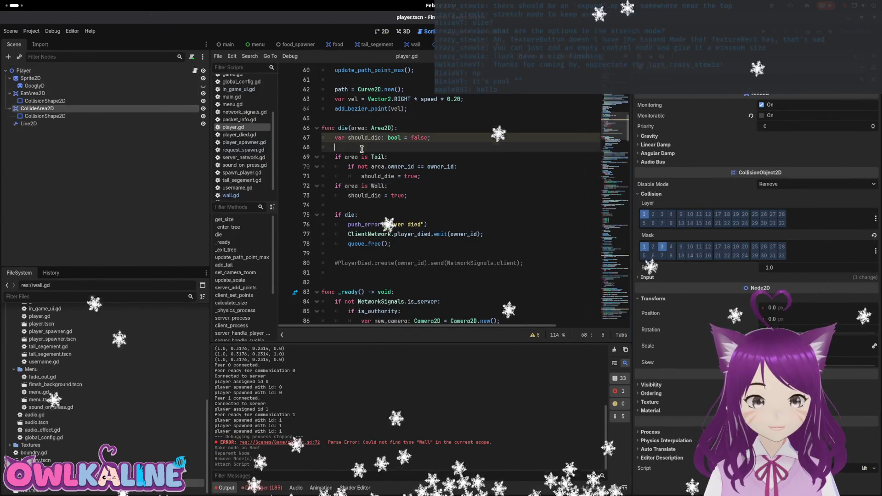
key("Down")
key("End")
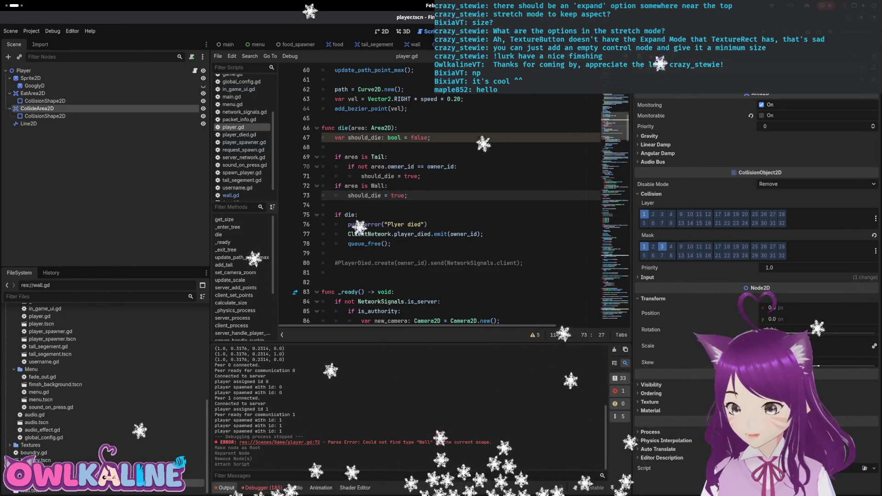
key("F5")
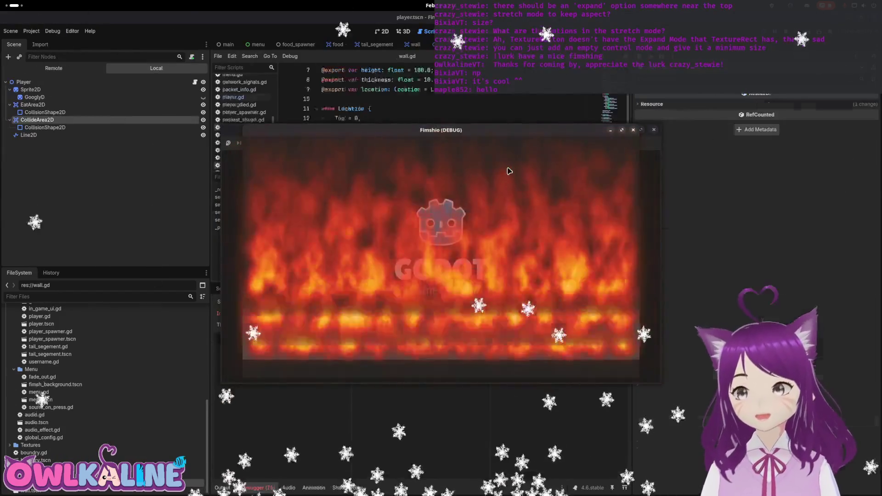
- Close the running game and review the debugger's errors and warnings, then select the Player node
left_click(634, 129)
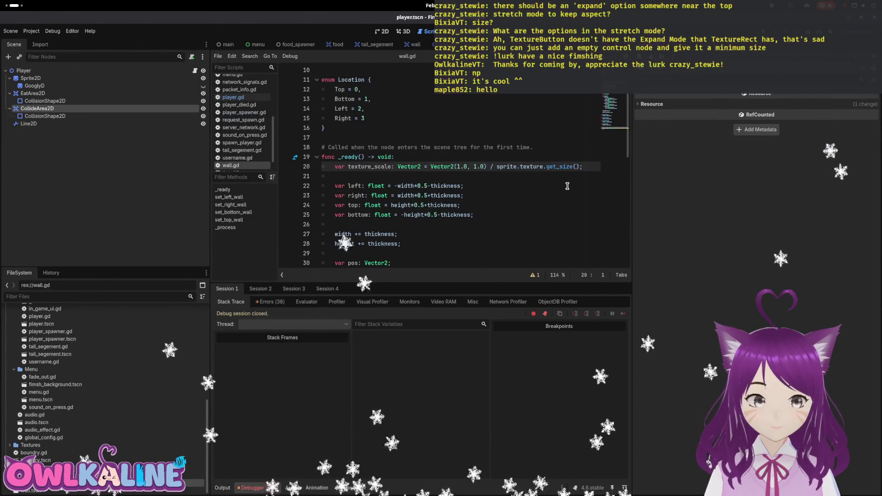
left_click(273, 488)
left_click(273, 488)
left_click(270, 301)
scroll(287, 355, "down", 3)
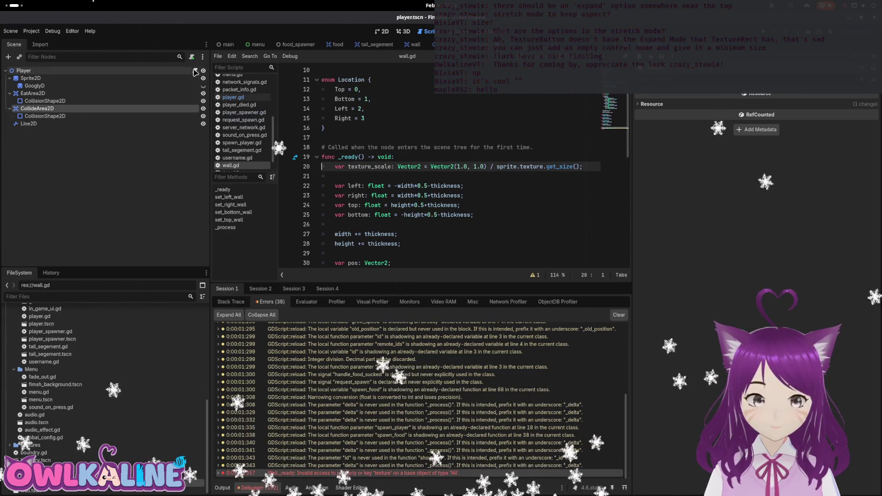
left_click(178, 72)
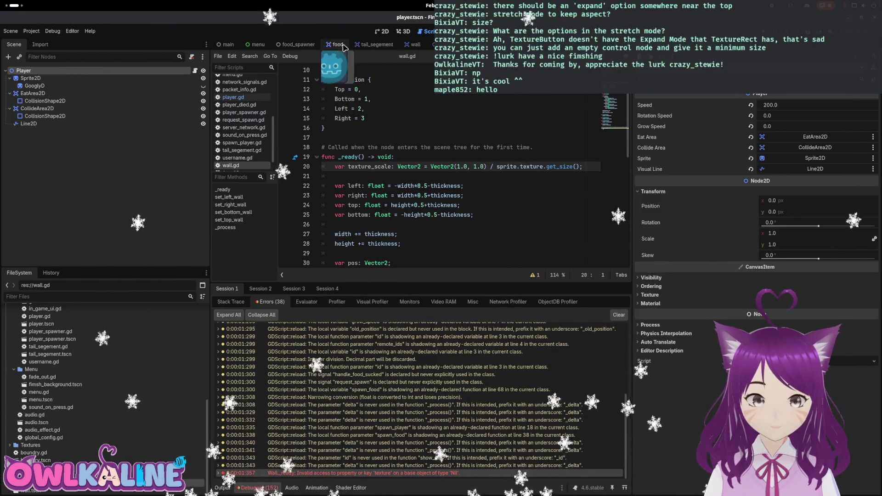
- Assign the Sprite2D node to the wall's Sprite property in the Inspector and rerun the game
left_click(415, 44)
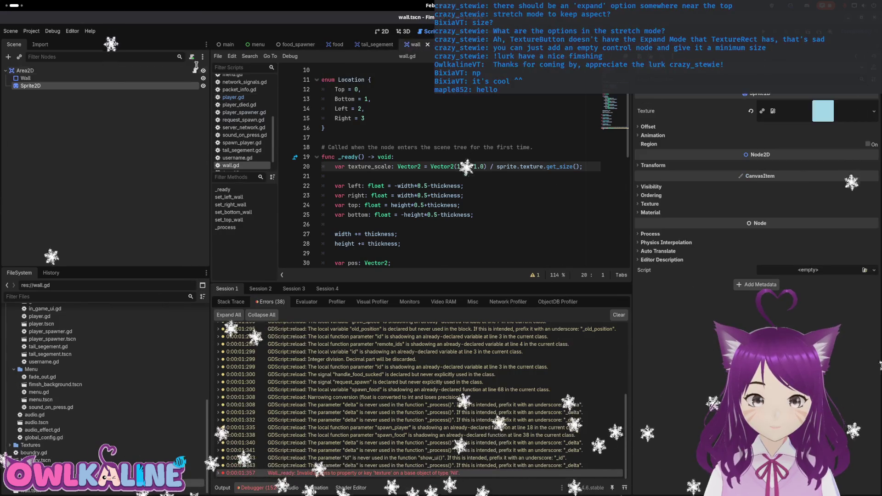
left_click(171, 70)
mouse_move(64, 86)
left_mouse_down()
mouse_move(727, 129)
mouse_move(791, 105)
left_mouse_up()
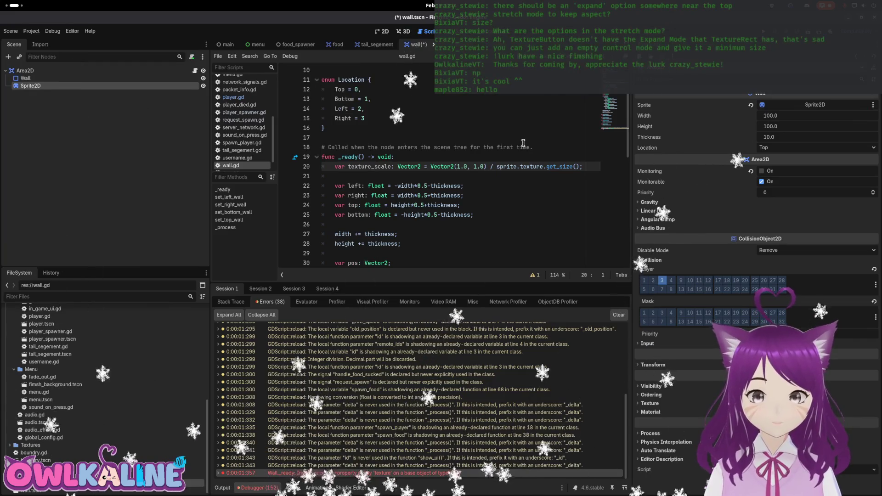
key("F5")
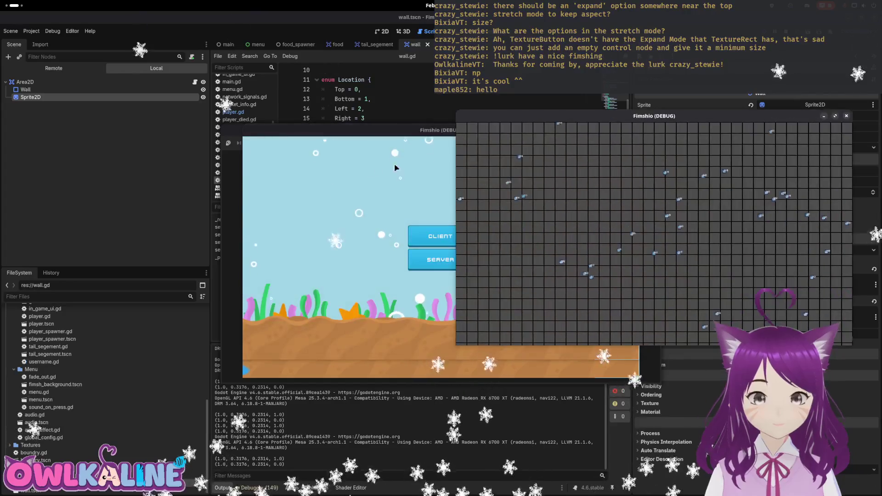
- Join both Fimshio debug windows as Client and Play, arrange them side by side, then stop with F8
left_click(455, 227)
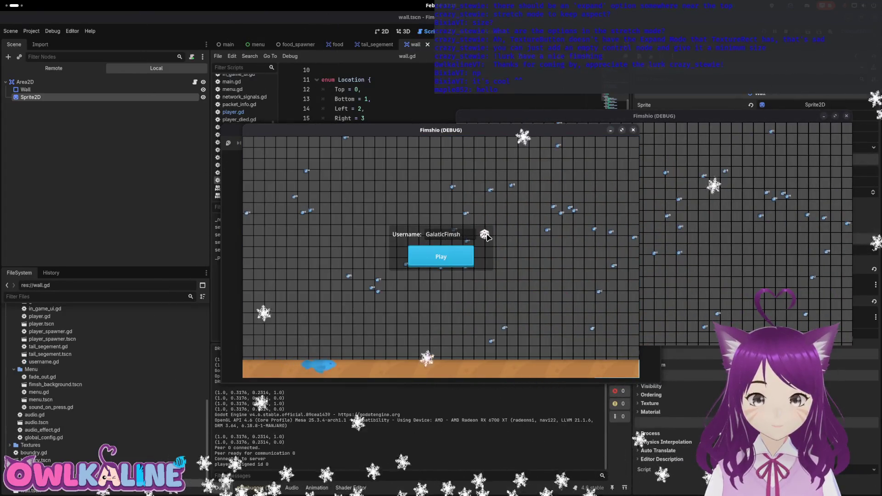
left_click(464, 256)
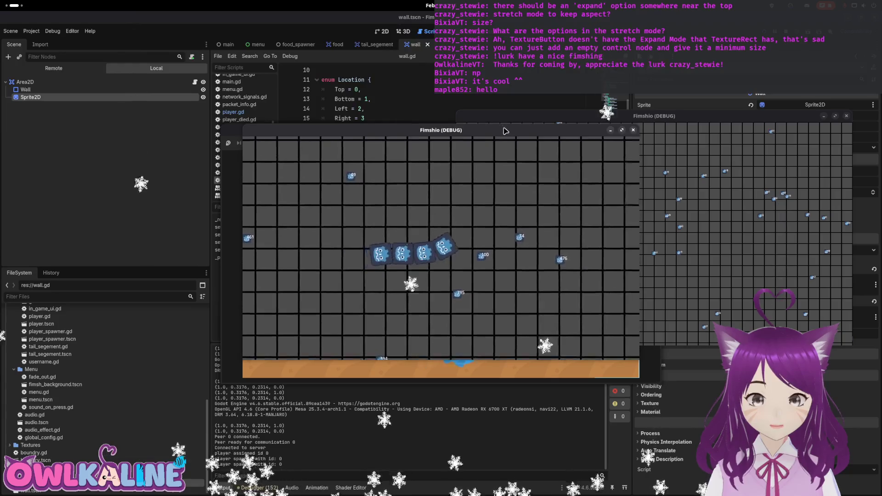
left_click_drag(505, 131, 702, 108)
left_click(445, 234)
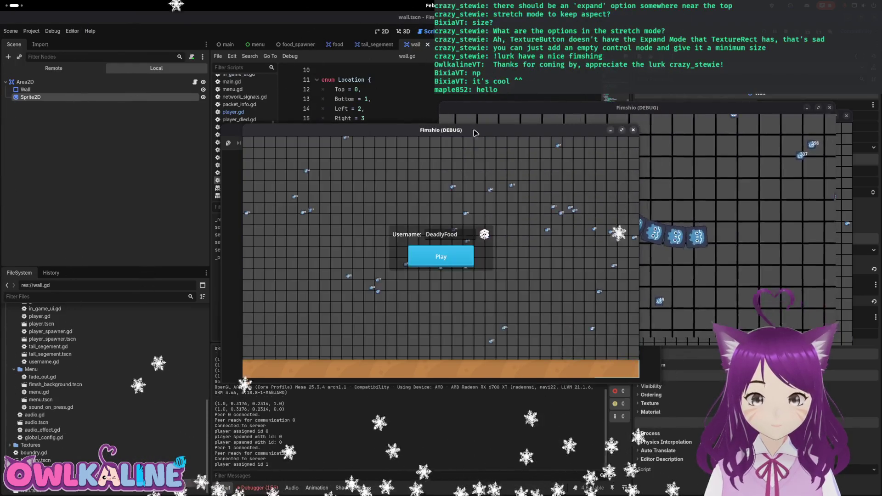
left_click_drag(442, 130, 271, 138)
left_click(271, 265)
left_click(674, 208)
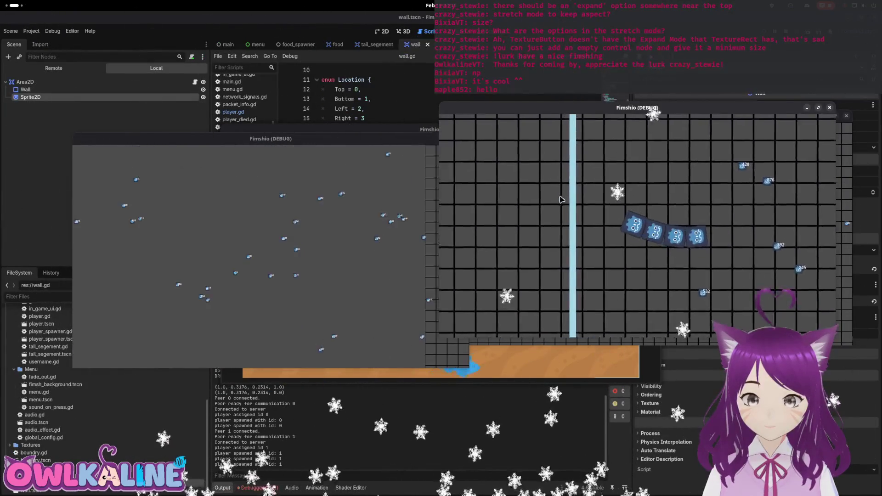
left_click_drag(621, 142, 607, 156)
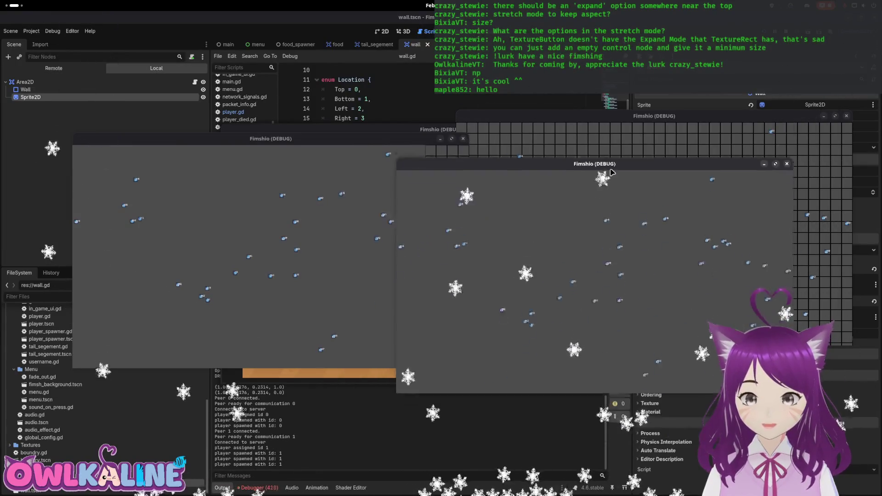
key("F8")
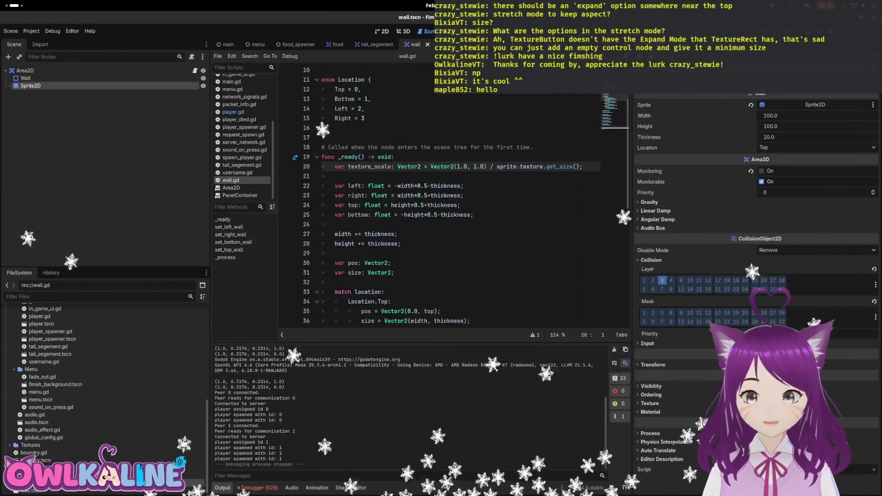
left_click(413, 148)
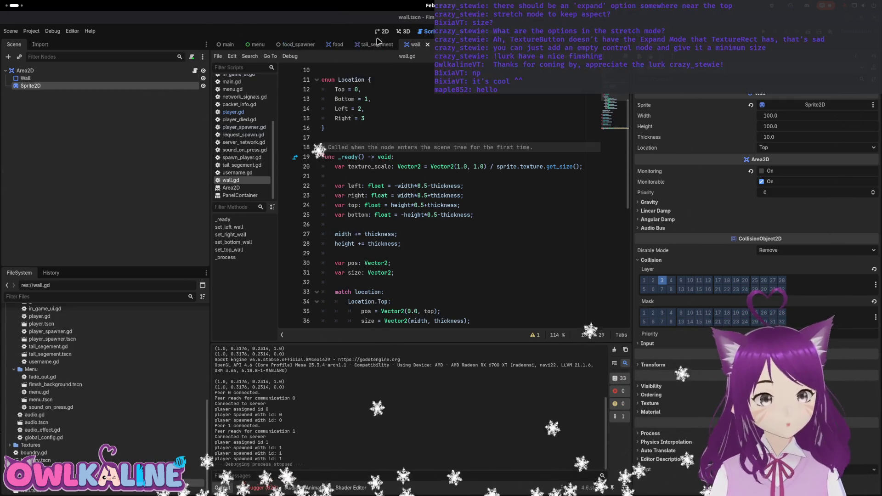
- Cycle through the food, menu and game scenes, then copy 'ClientNetwork.player_died.' from line 77 of player.gd
left_click(337, 44)
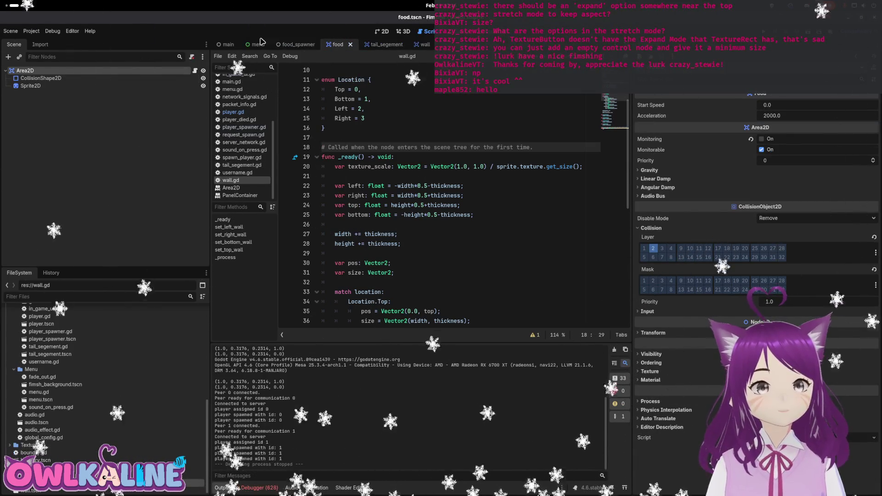
left_click(259, 43)
left_click(455, 44)
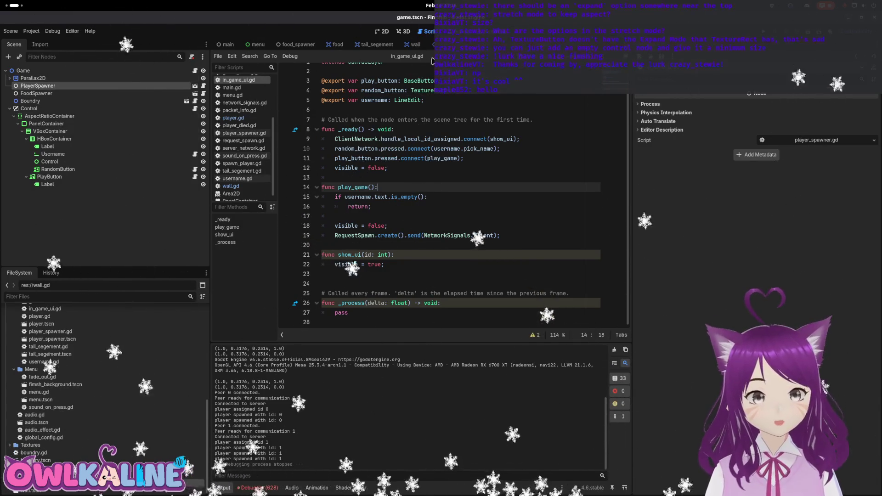
left_click(448, 44)
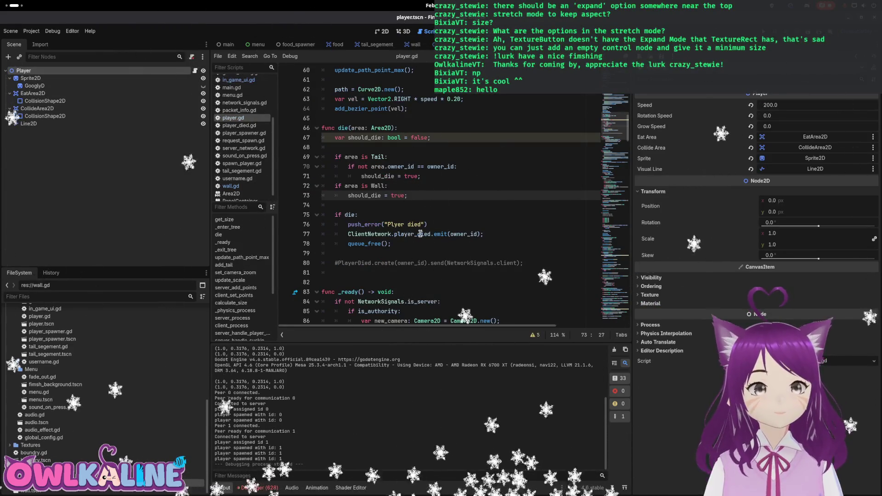
double_click(419, 234)
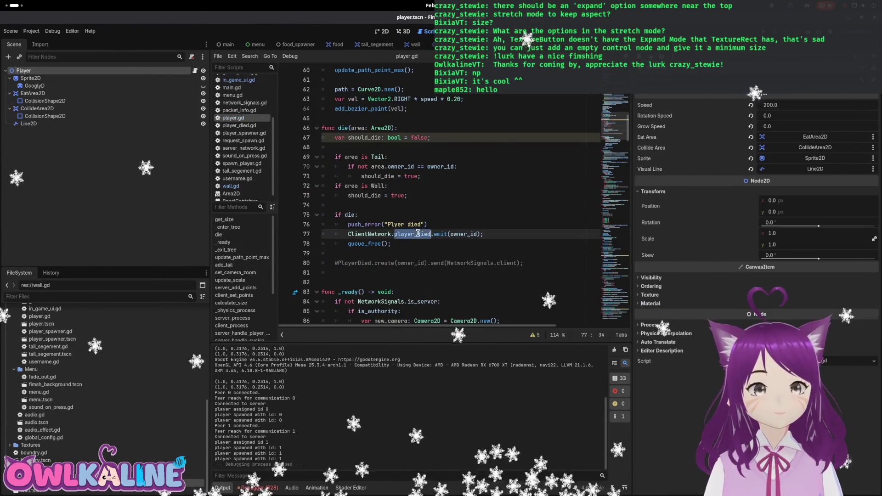
left_click(350, 234)
left_click_drag(349, 234, 434, 234)
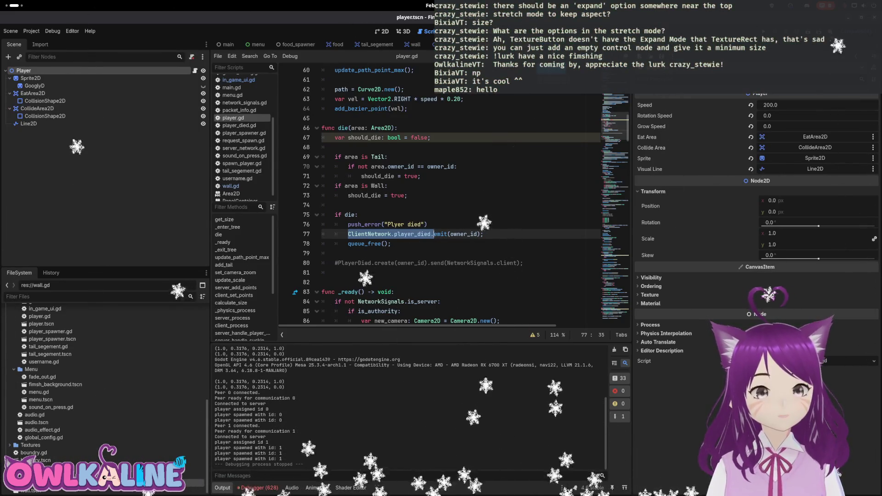
key("ctrl+Tab")
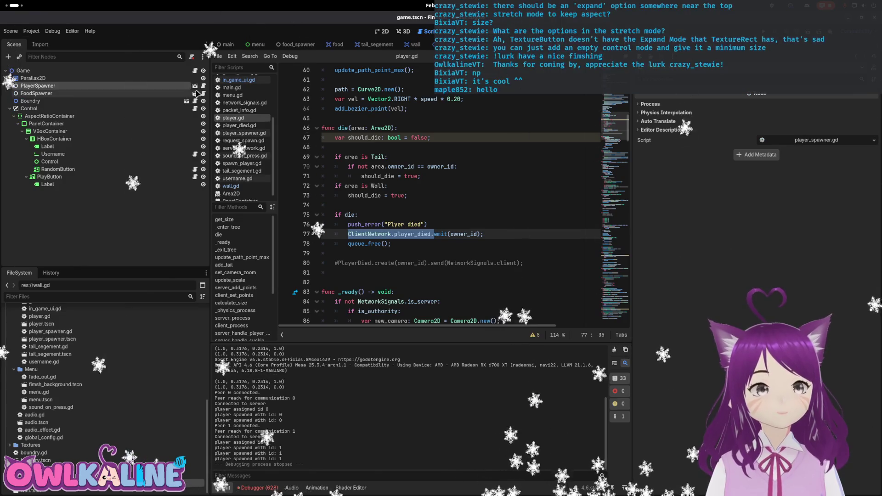
- Connect the player_died signal in in_game_ui.gd's _ready and save the script
left_click(195, 109)
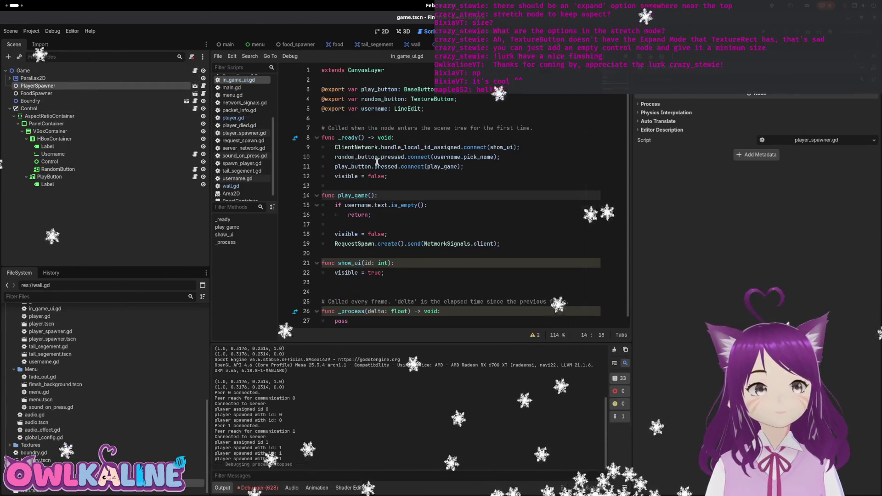
key("Return")
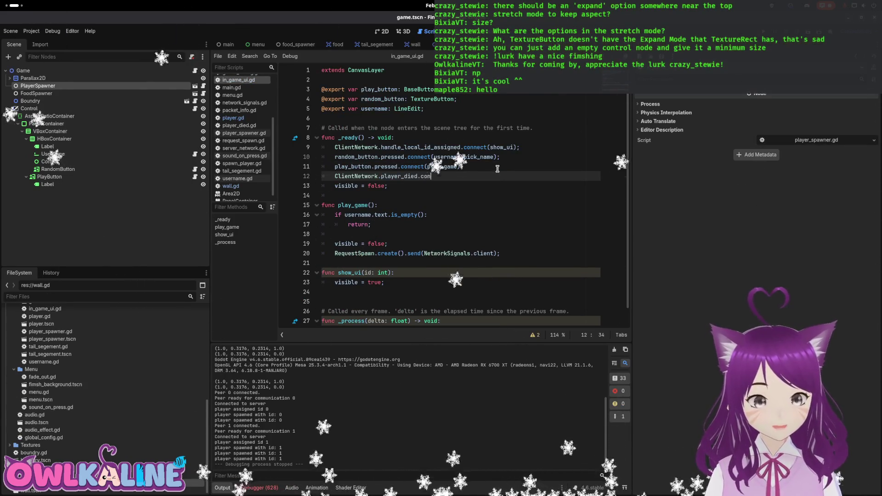
key("Left")
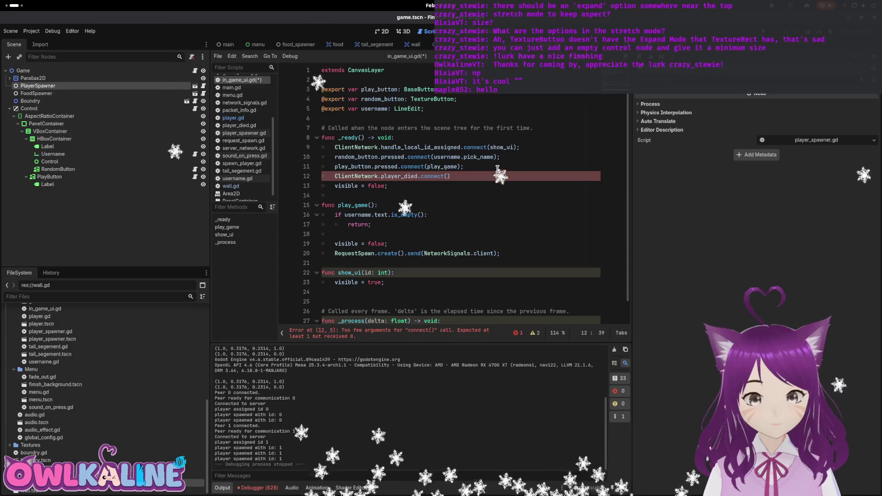
type("player_died")
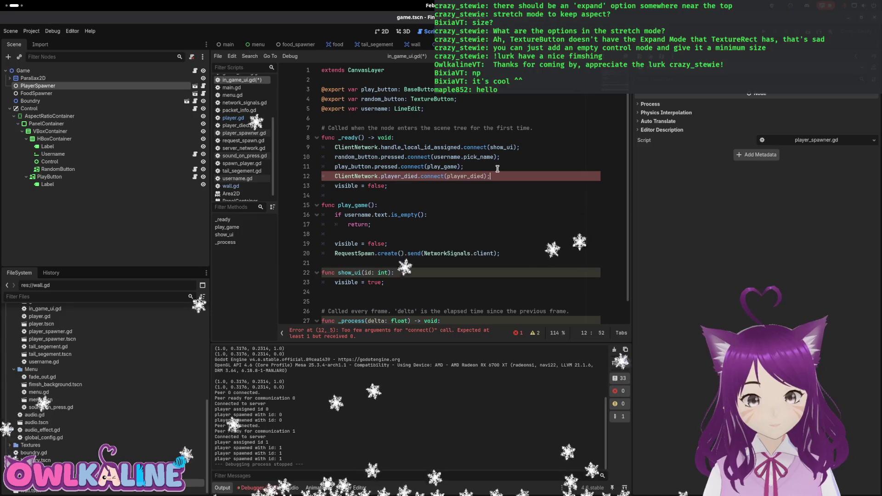
key("Down")
key("Return")
key("ctrl+s")
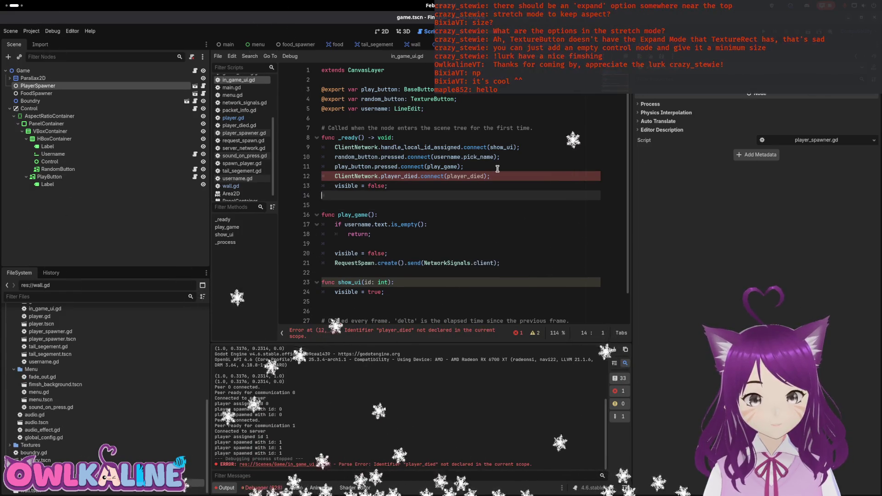
- Add a 'func player_died(id: int):' handler below _ready
key("Return")
type("func player_")
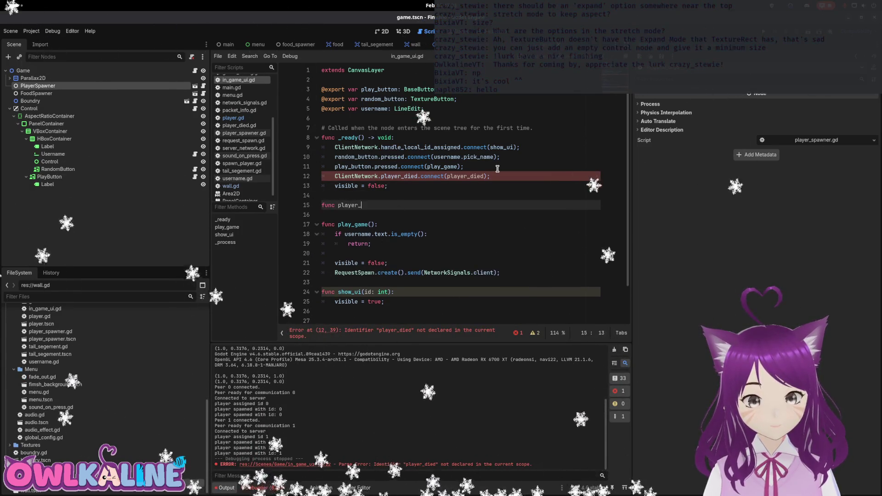
type("died()")
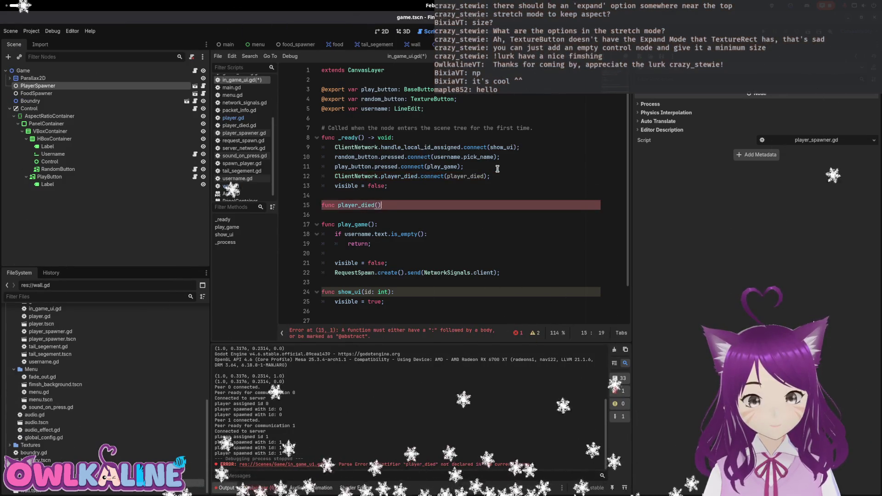
type(":")
key("Return")
key("Up")
key("End")
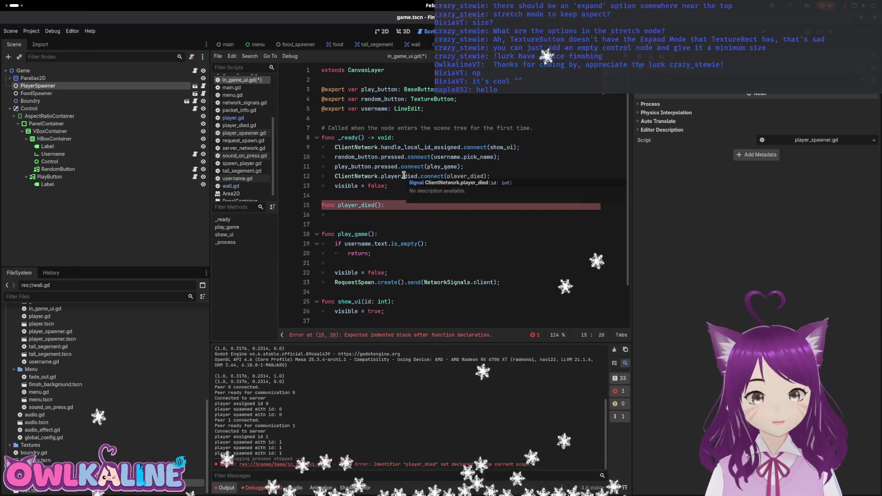
key("Left")
key("Left")
type("id")
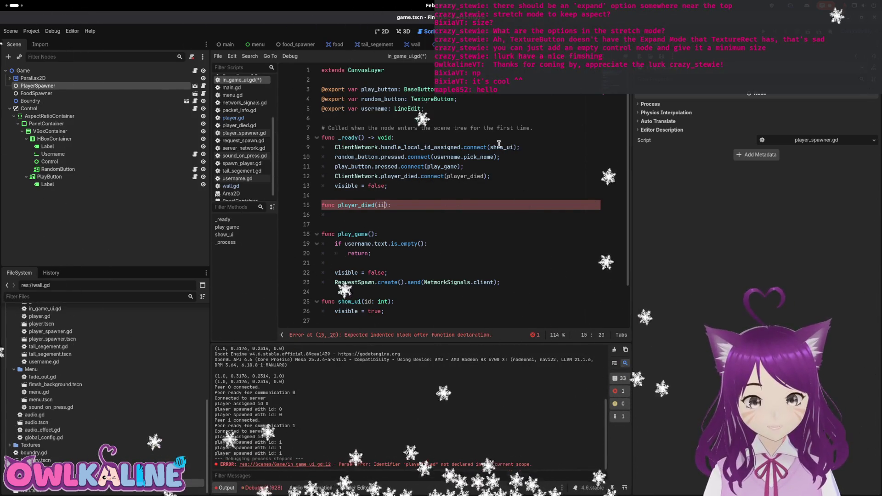
type(": int")
- Make the handler set 'visible = true' when ClientNetwork.id matches id, then launch the game
key("Return")
type("Client")
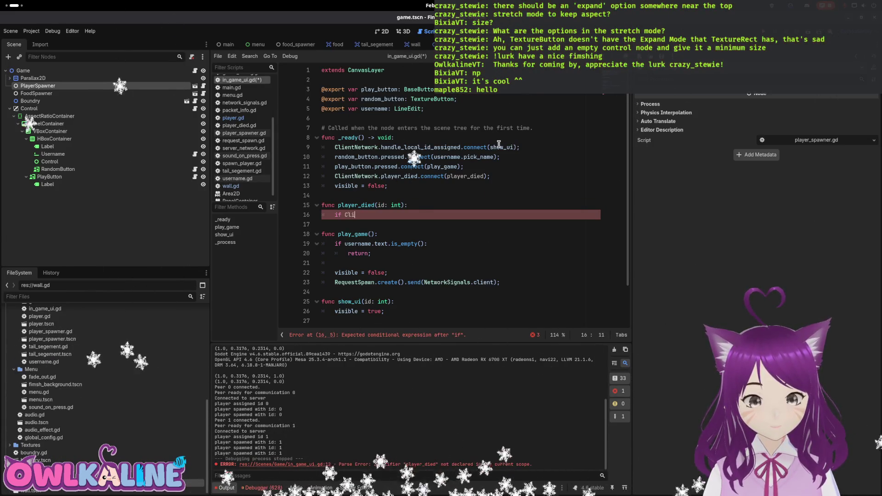
type("Network.id")
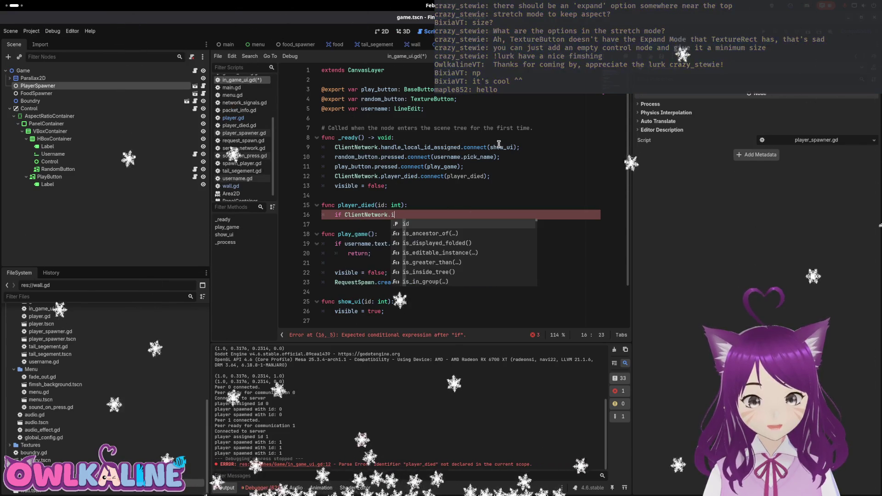
type(":")
key("Return")
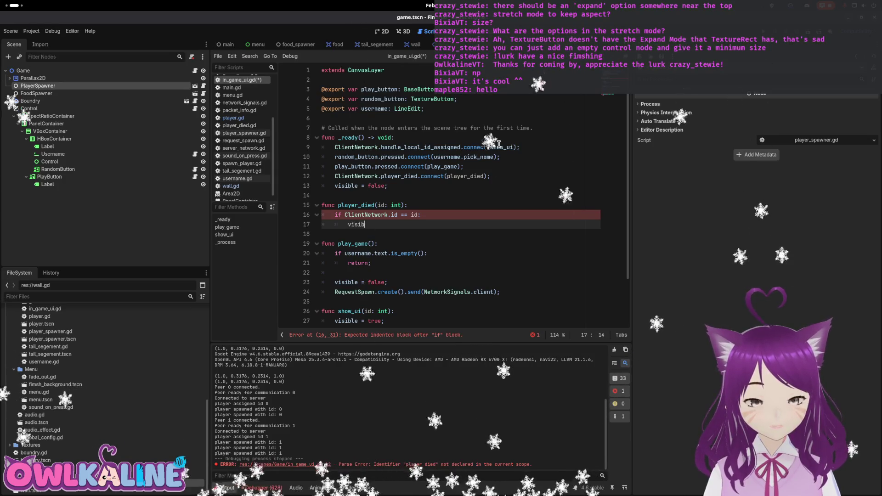
type("sible = true;")
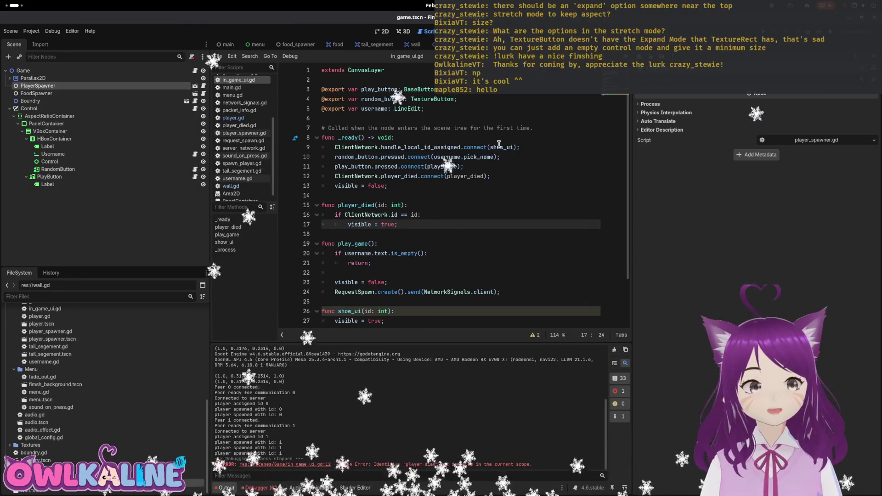
key("F5")
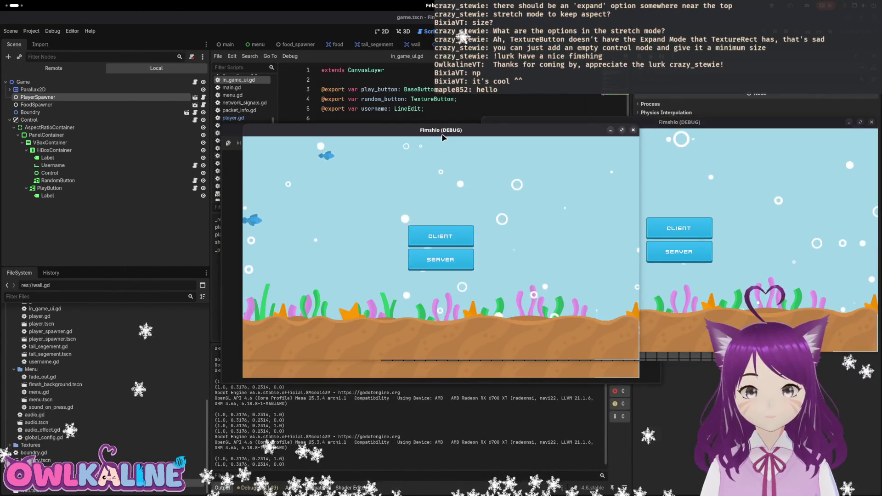
- Spread the first two Fimshio windows apart and pick a network role in each
left_click_drag(440, 142, 260, 128)
left_click_drag(563, 127, 521, 125)
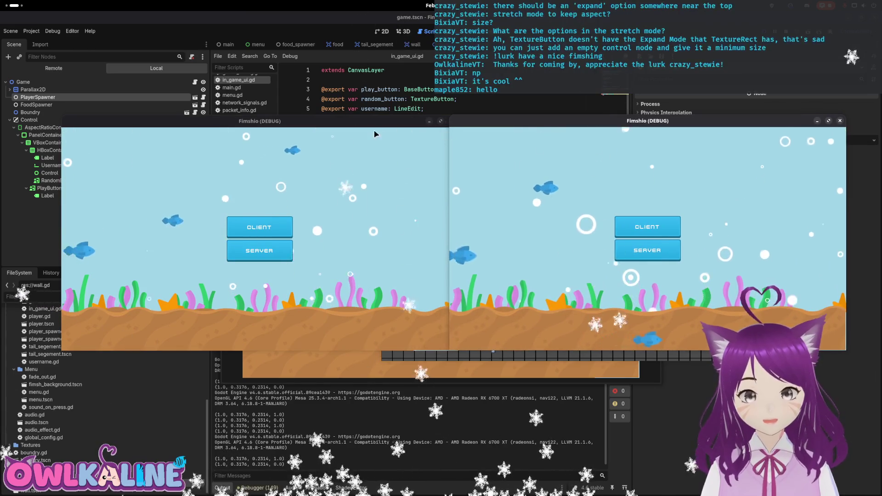
left_click_drag(374, 122, 351, 120)
left_click(260, 225)
left_click(627, 225)
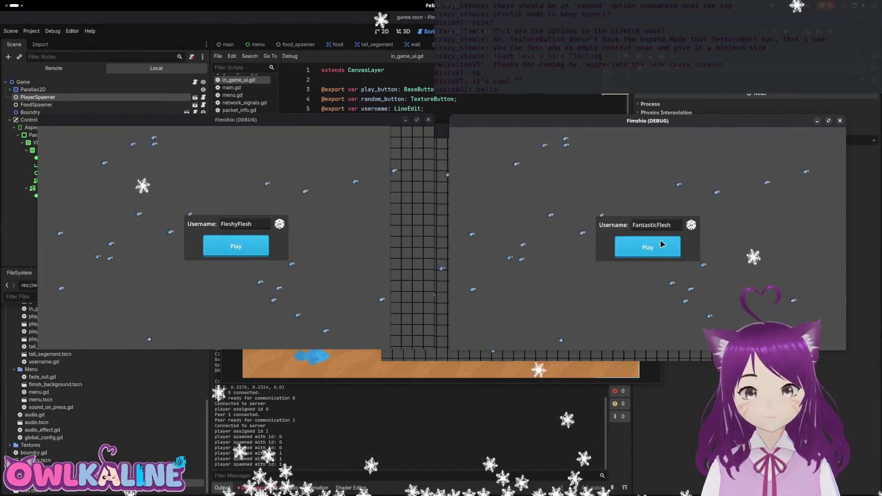
- Rearrange the newly opened game windows, generate a random username in the right one, then stop the run
left_click_drag(339, 120, 309, 58)
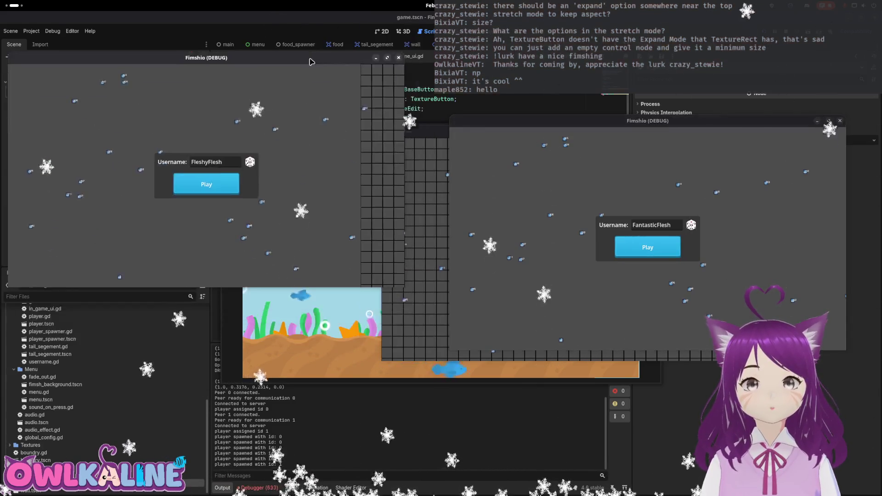
mouse_move(390, 129)
left_mouse_down()
mouse_move(317, 197)
mouse_move(253, 234)
mouse_move(483, 254)
left_mouse_up()
left_click(338, 325)
left_click_drag(451, 132, 378, 278)
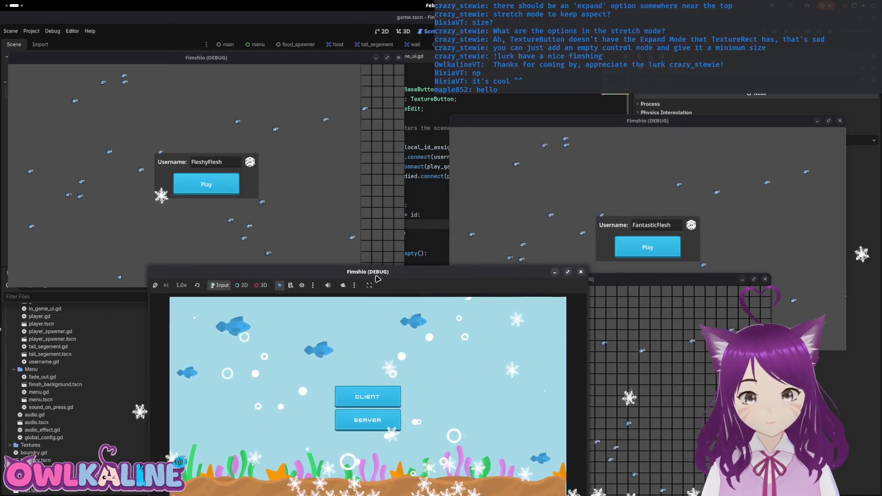
left_click_drag(580, 127, 567, 38)
left_click_drag(184, 57, 209, 33)
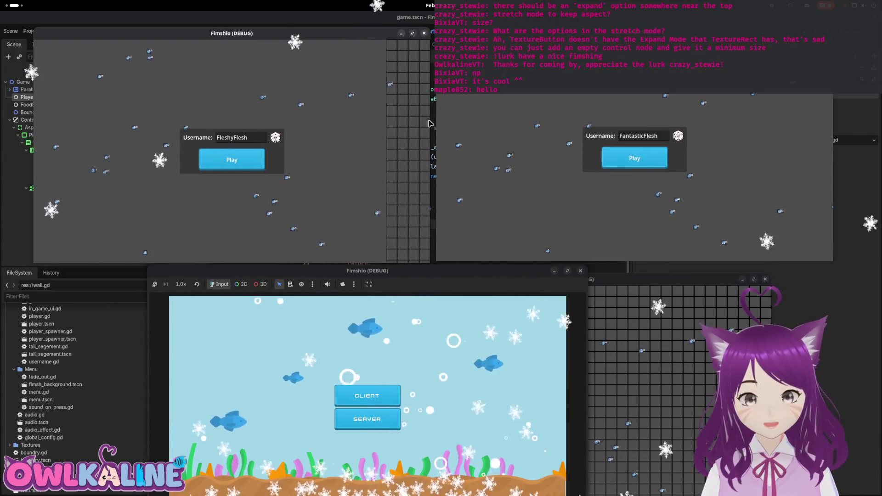
left_click(622, 293)
mouse_move(612, 280)
left_mouse_down()
mouse_move(722, 243)
mouse_move(707, 241)
left_mouse_up()
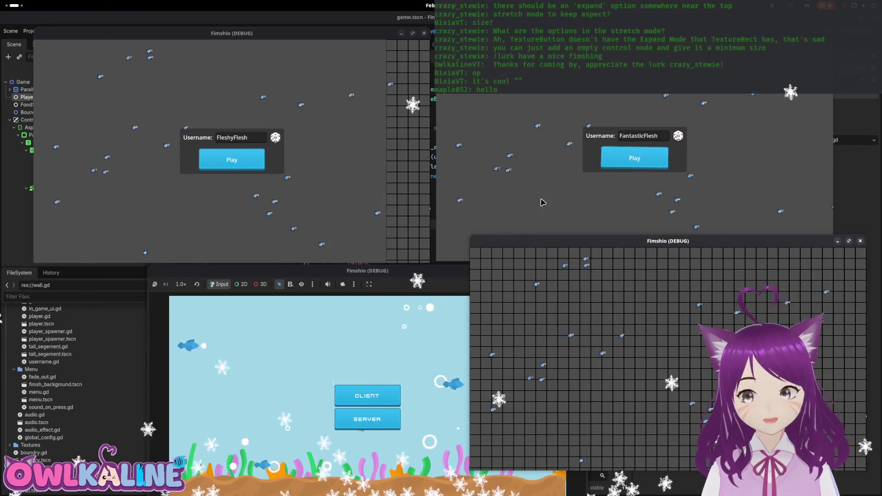
left_click_drag(420, 271, 315, 272)
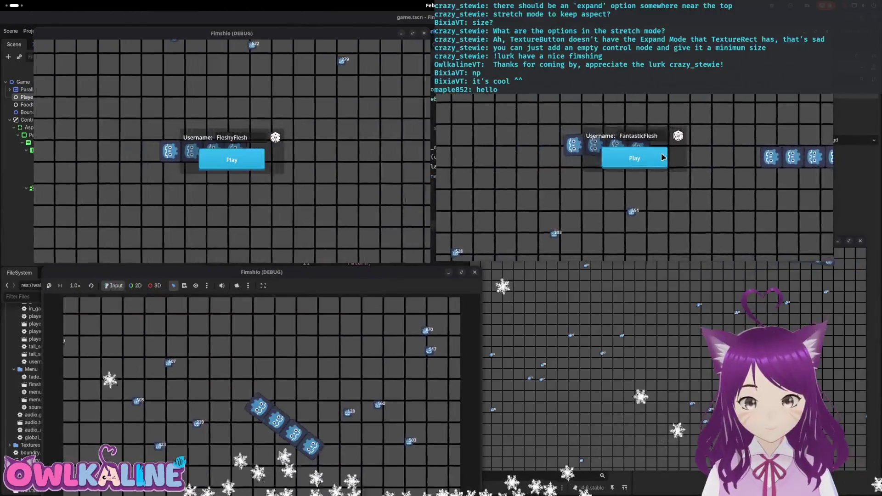
left_click(678, 135)
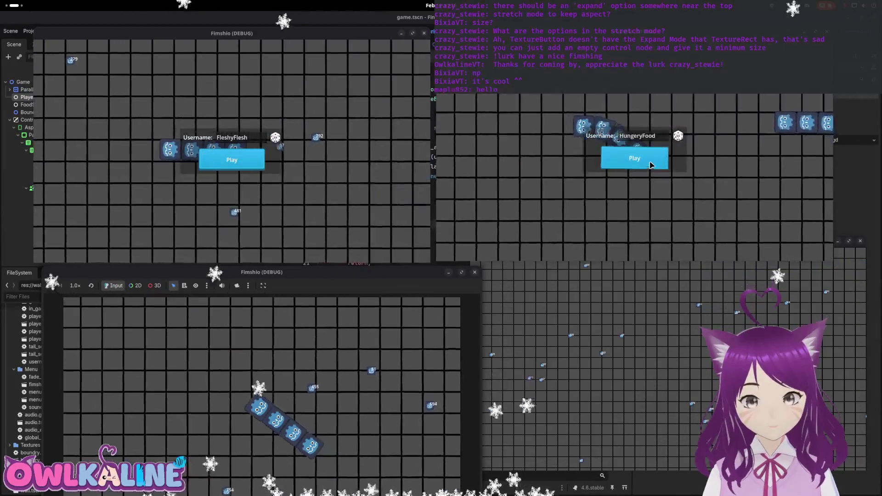
key("F8")
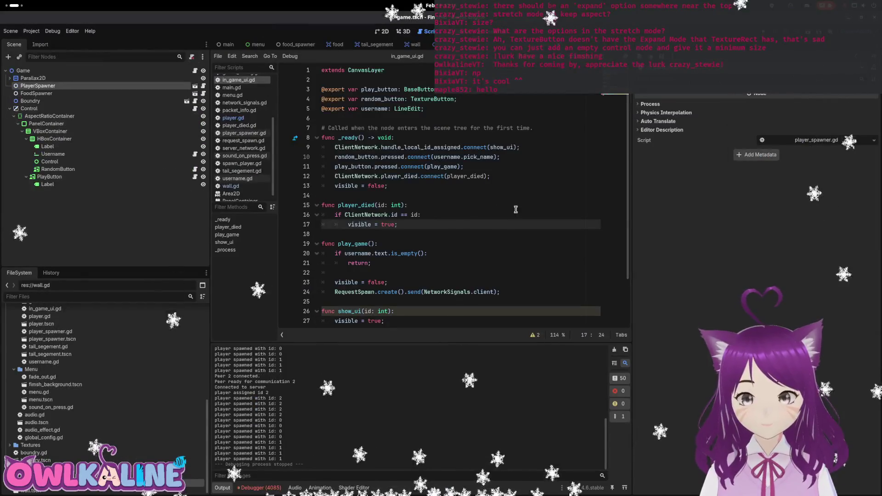
- Jump from a Session 2 'Player died' error entry to audio.gd line 13
left_click(425, 230)
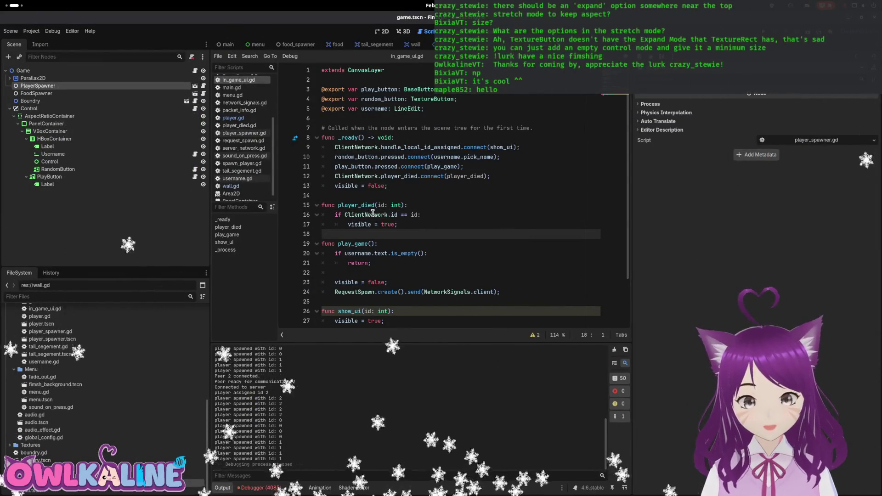
left_click(257, 488)
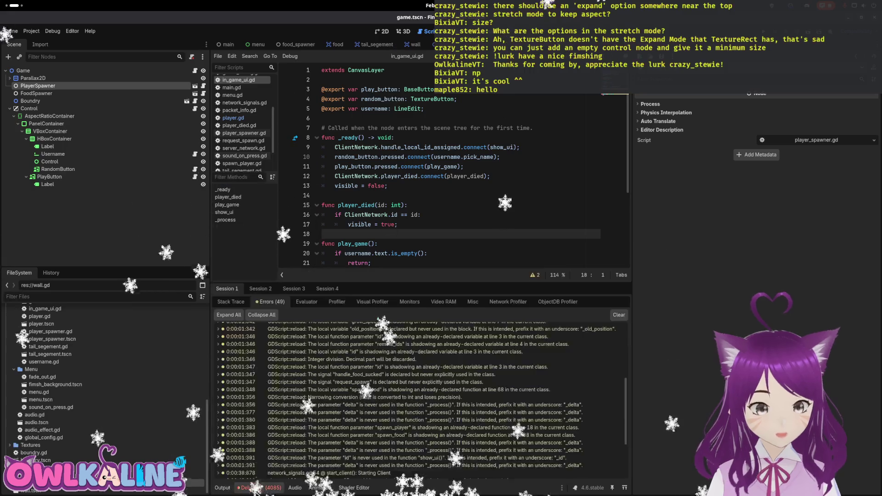
left_click(260, 288)
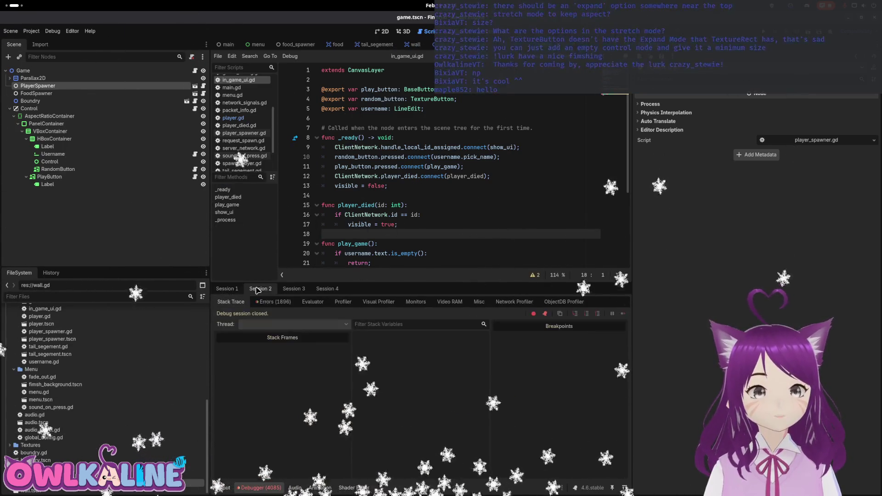
left_click(275, 302)
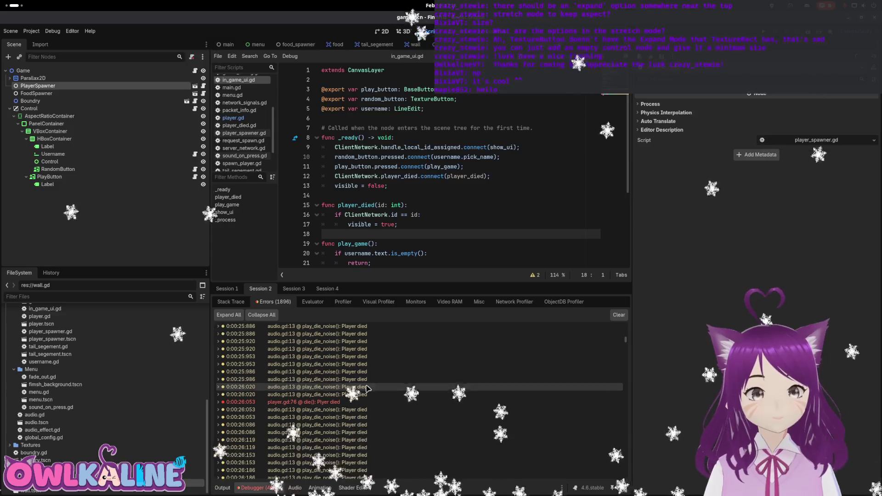
scroll(368, 390, "down", 15)
left_click(387, 427)
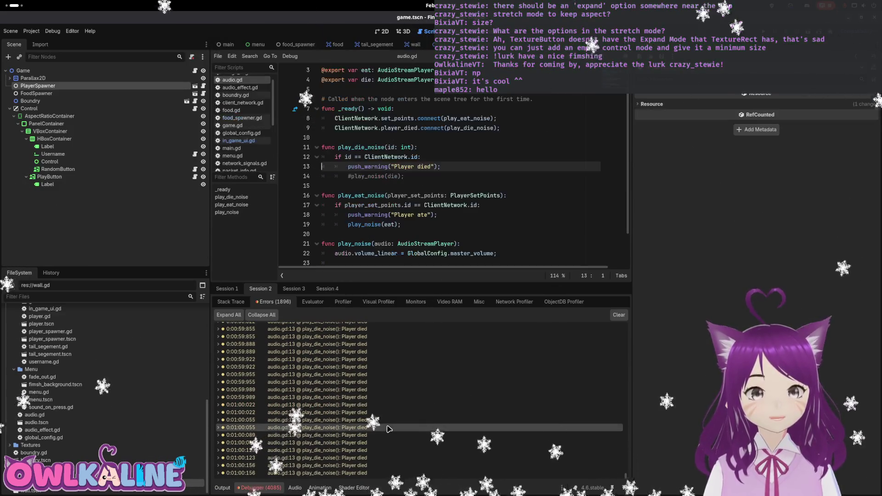
- Review play_die_noise and the player_died connection in audio.gd, then view Session 3's errors
left_click(364, 148)
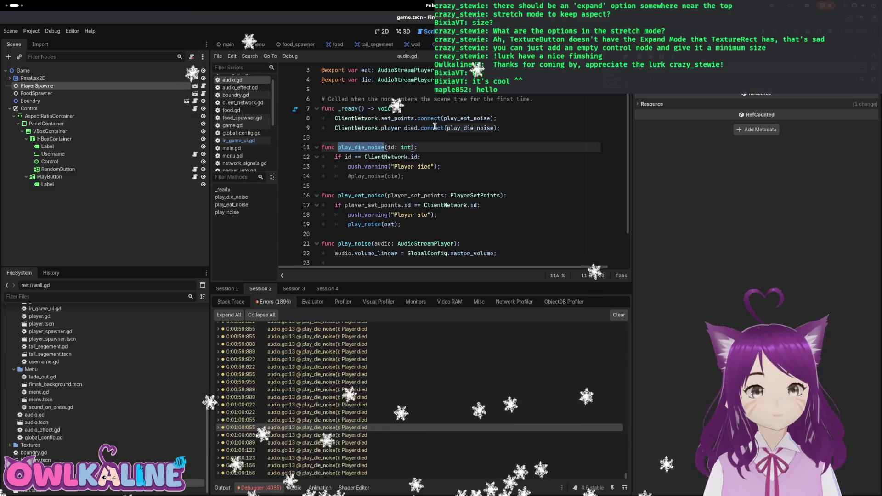
left_click(403, 128)
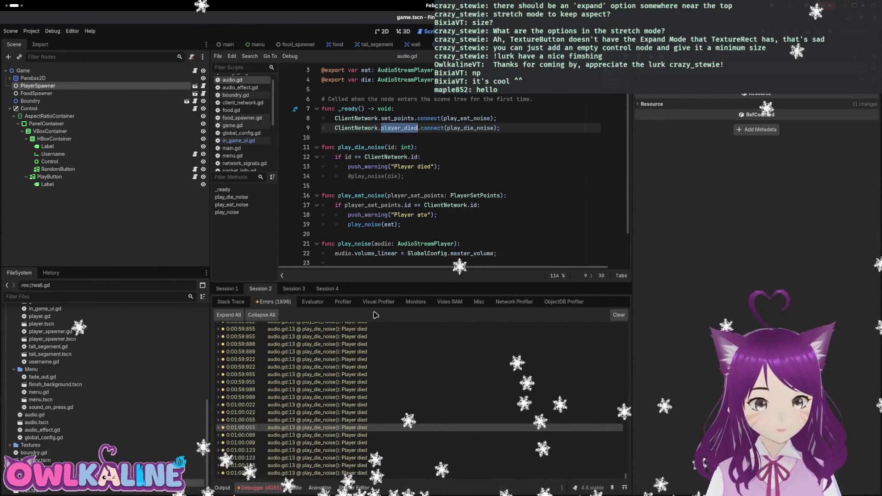
left_click(296, 290)
left_click(276, 302)
scroll(478, 370, "down", 5)
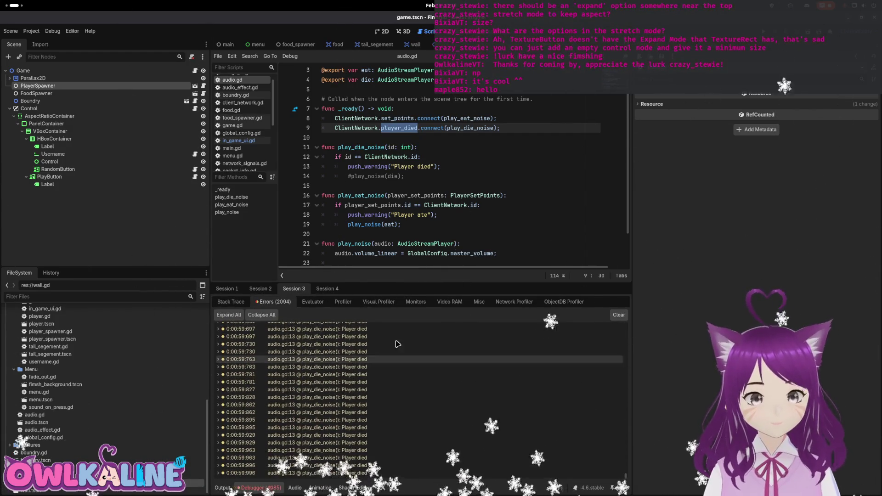
- Open spawn_food.gd from one of Session 4's logged errors
left_click(327, 289)
left_click(272, 302)
left_click(363, 336)
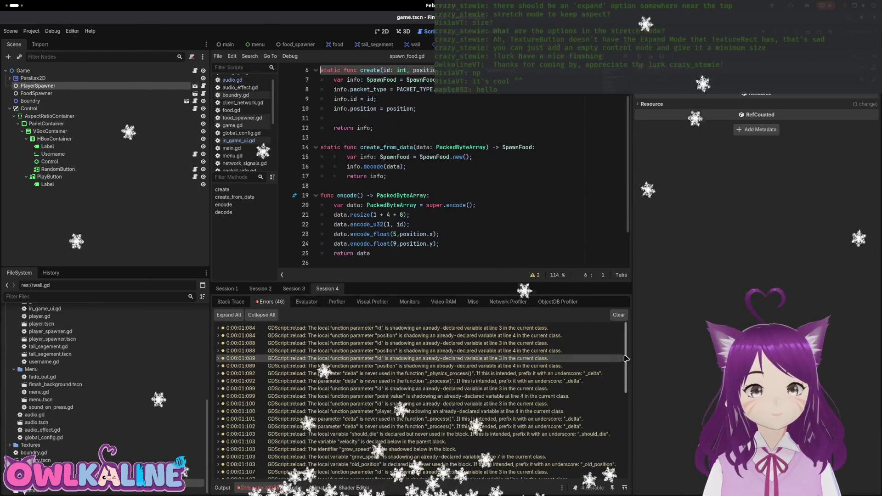
- Inspect packet_info.gd:33 broadcast failures, then open the player.gd:76 'Plyer died' error
left_click(461, 443)
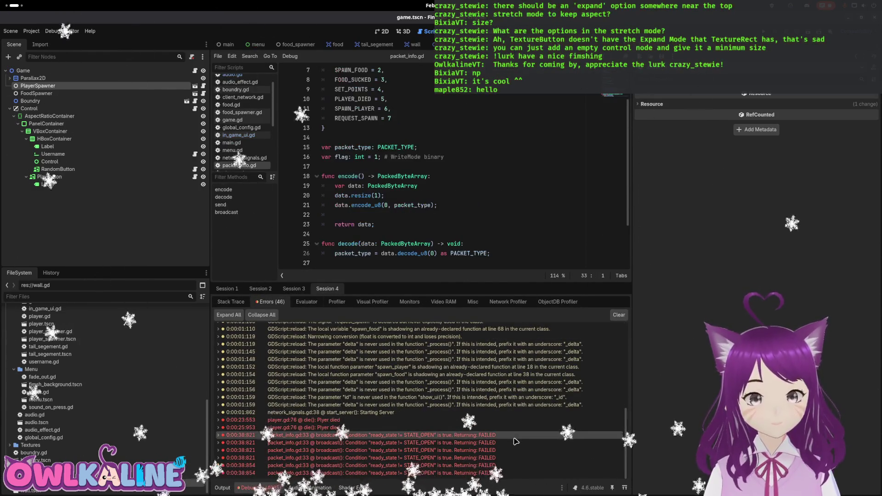
left_click(388, 458)
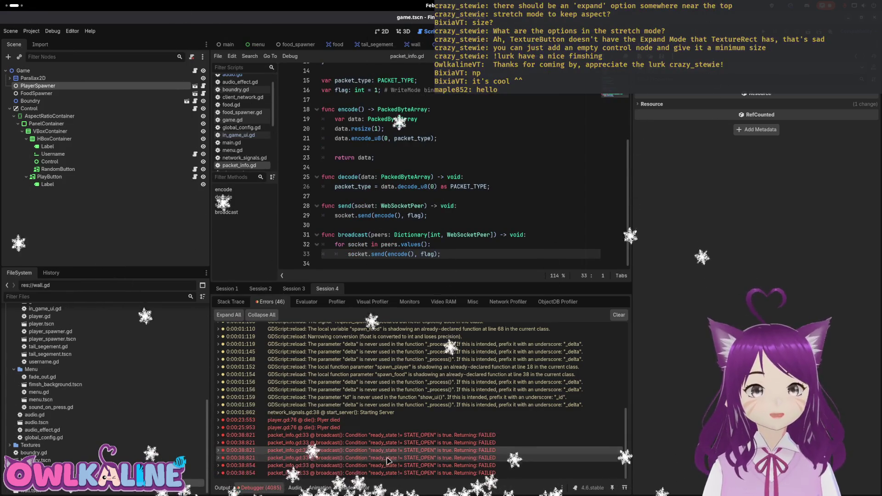
left_click(360, 421)
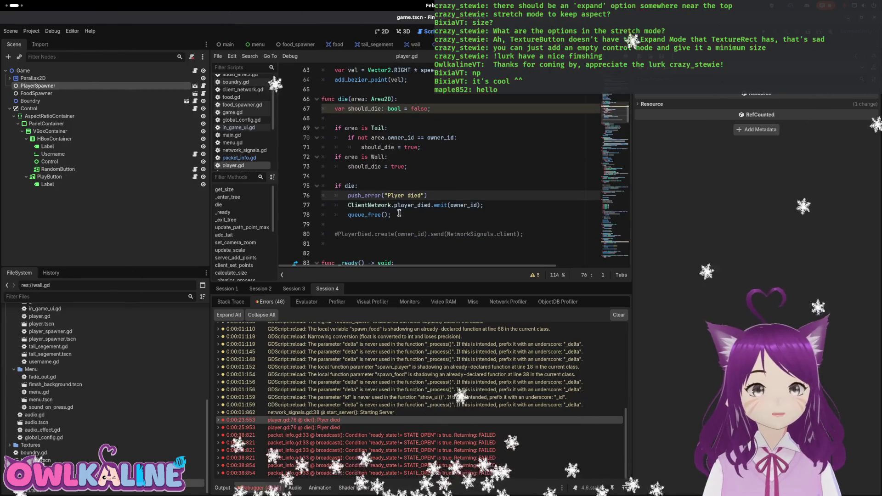
- Inspect the player_died emit call and its owner_id argument on player.gd line 77
scroll(376, 186, "up", 3)
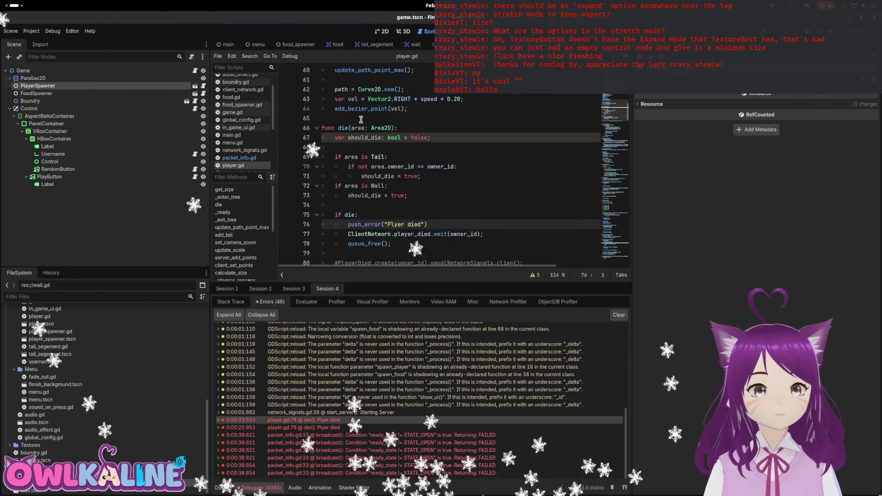
scroll(380, 183, "down", 1)
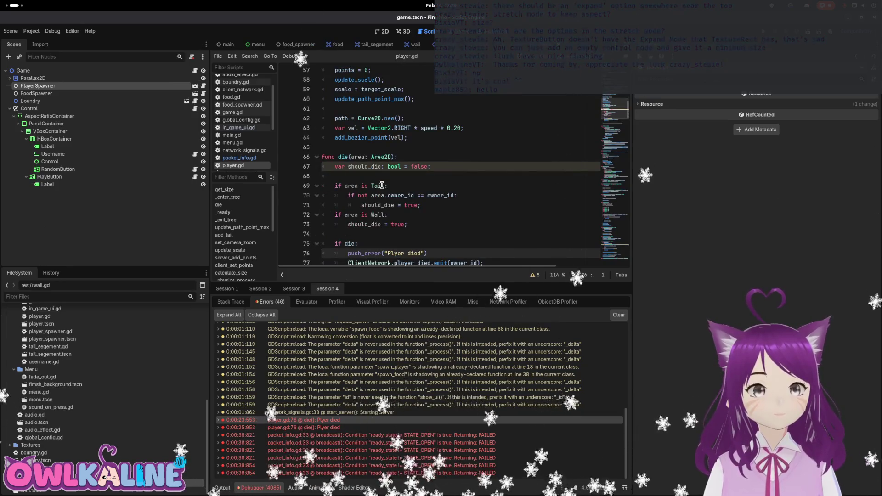
scroll(388, 222, "down", 2)
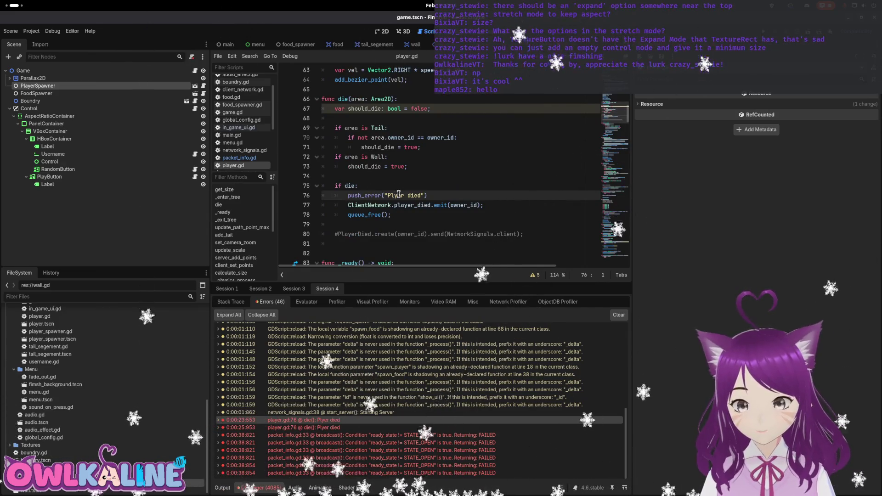
left_click(415, 215)
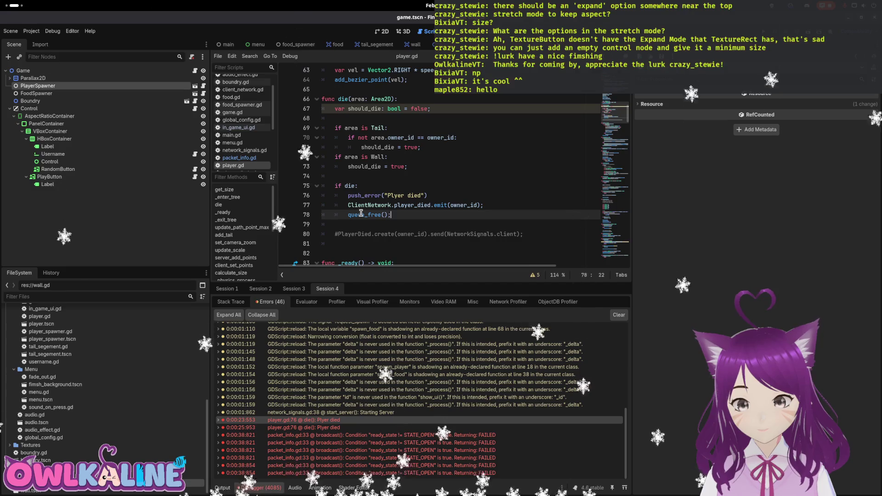
double_click(370, 205)
double_click(412, 205)
double_click(466, 205)
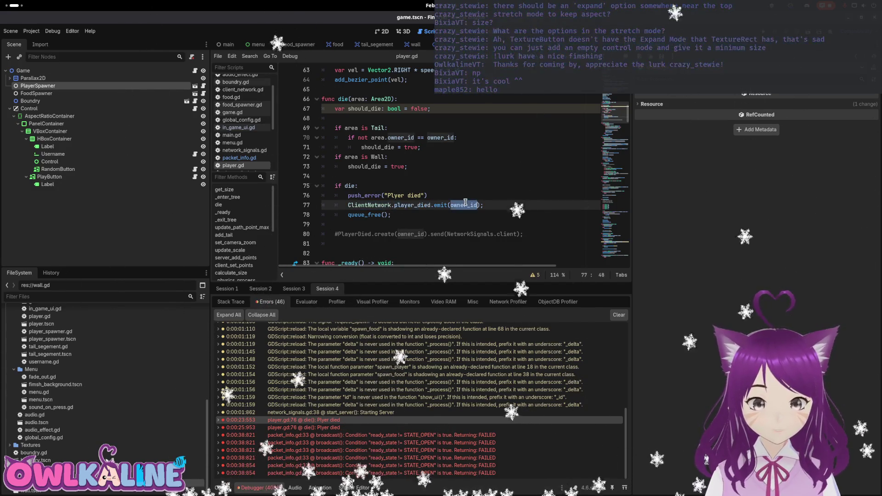
double_click(413, 205)
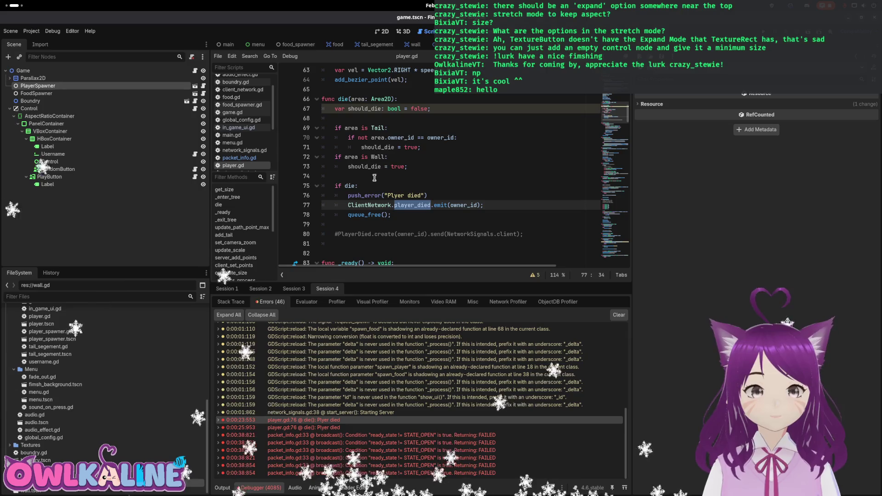
- Jump from Session 3's 'Player died' warning to audio.gd and select player_died on line 9
left_click(295, 291)
double_click(317, 374)
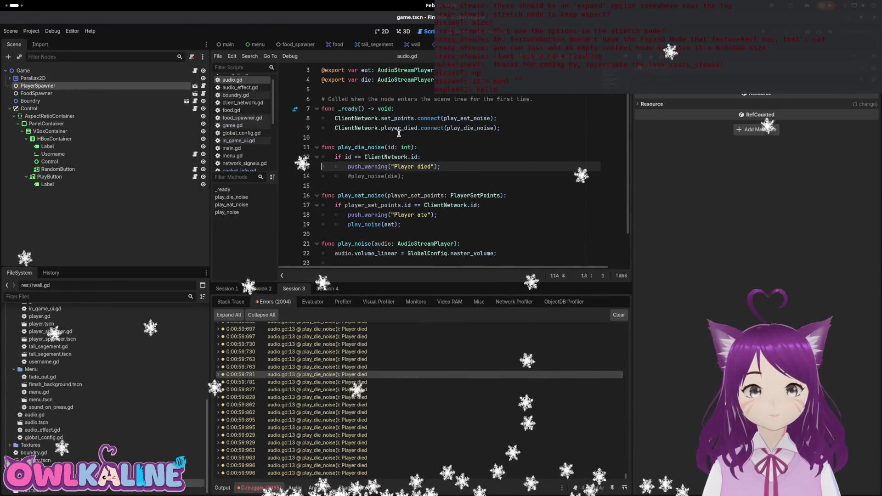
left_click(401, 128)
double_click(402, 128)
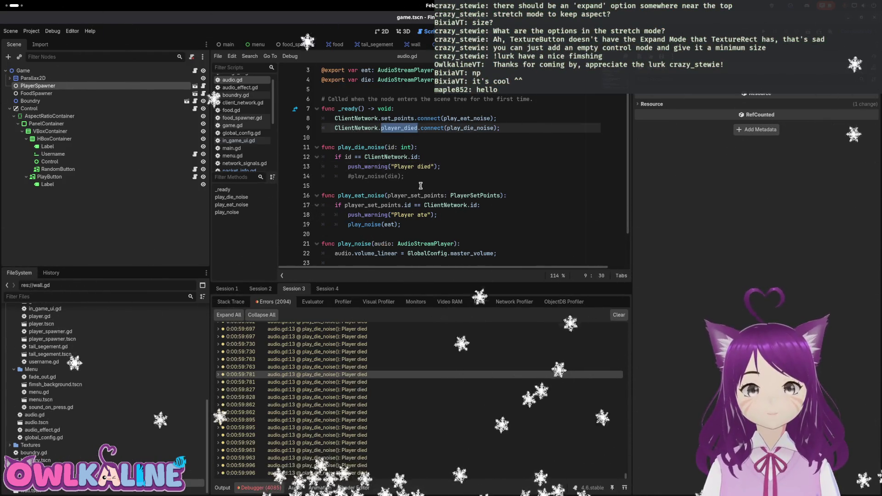
scroll(92, 368, "up", 10)
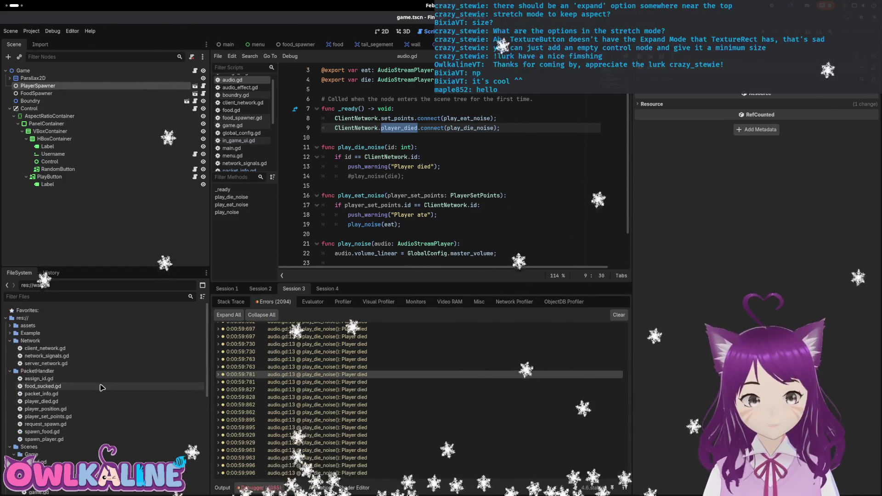
- Open server_network.gd and follow the PLAYER_DIED broadcast call to its packet_info.gd definition
double_click(91, 364)
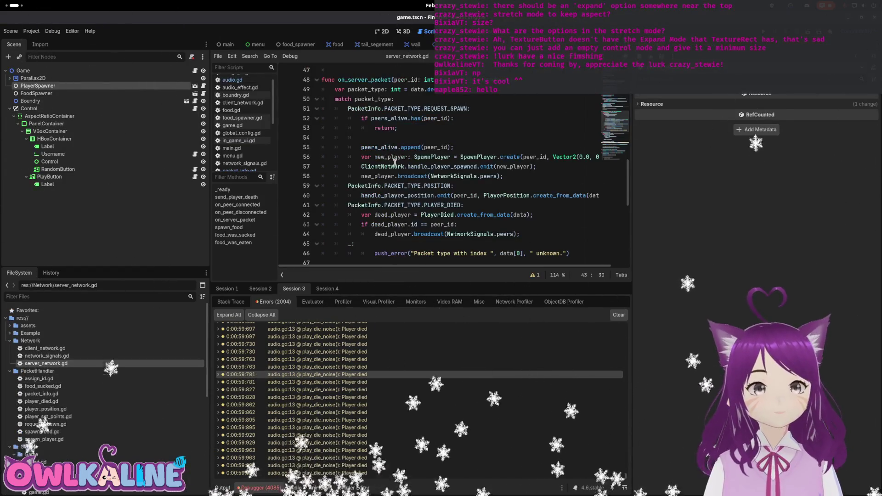
scroll(362, 185, "up", 3)
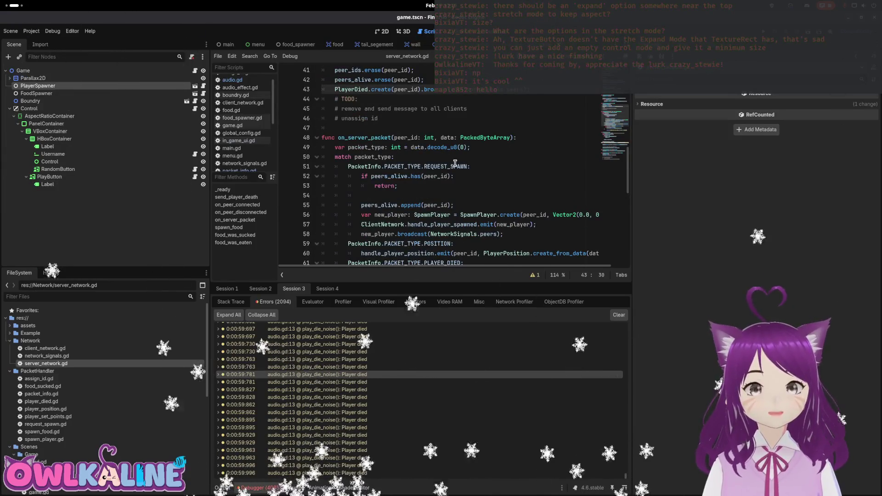
scroll(455, 164, "down", 3)
scroll(455, 164, "down", 1)
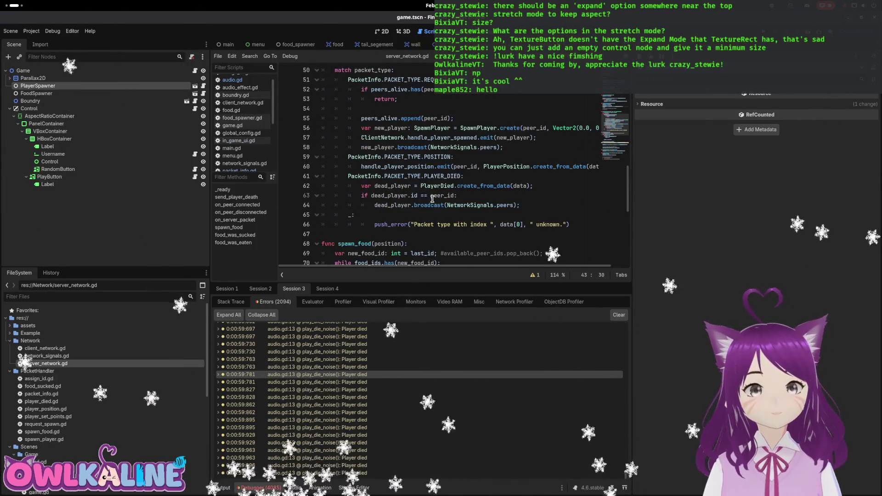
left_click(417, 185)
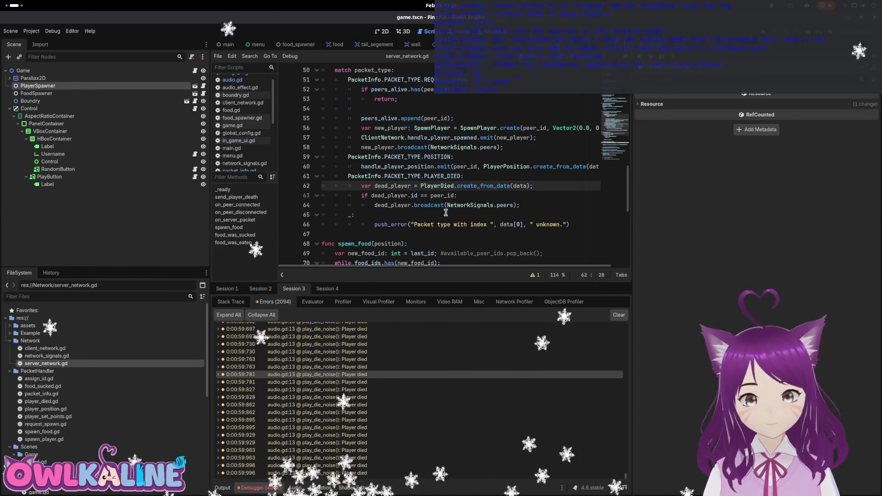
left_click(504, 206)
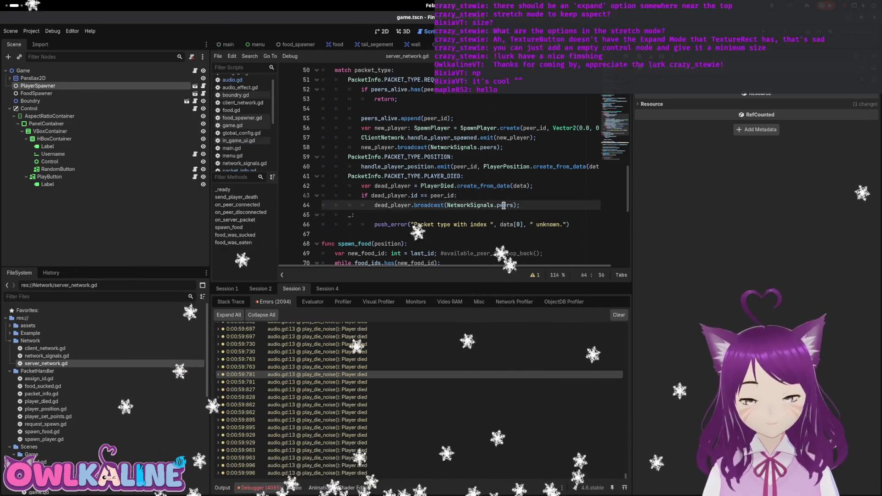
mouse_move(441, 203)
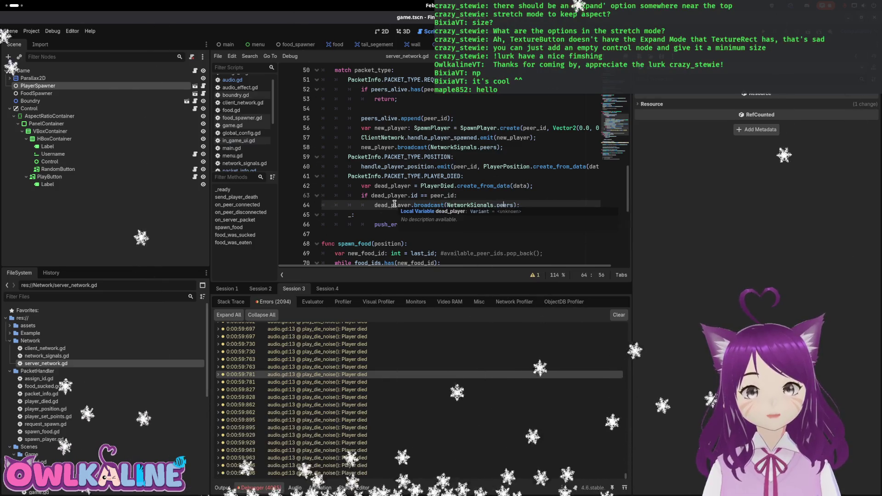
double_click(422, 205)
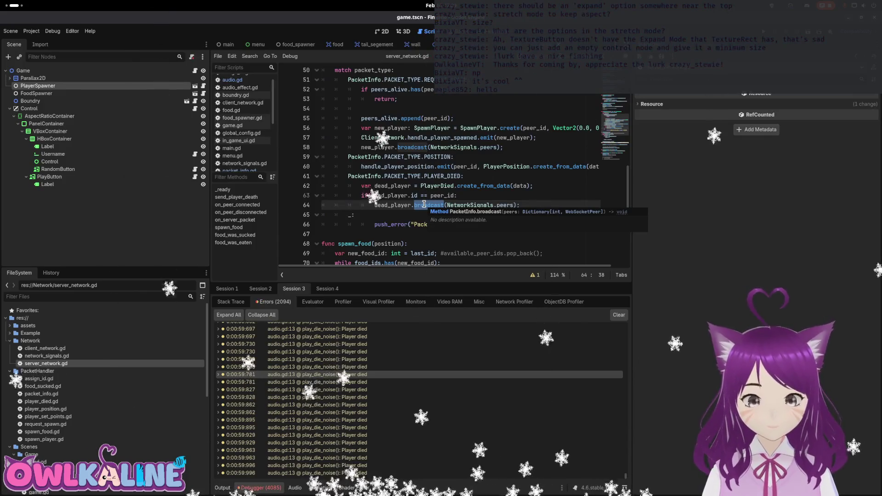
left_click(424, 205, "ctrl")
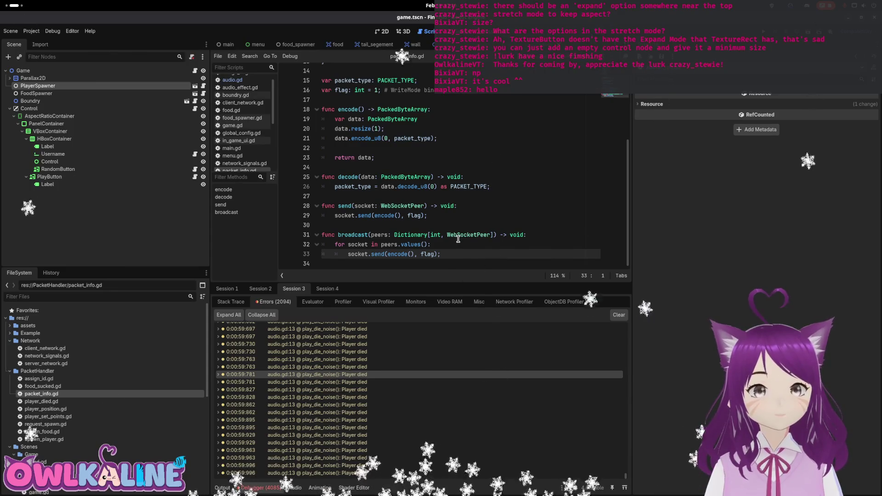
- Back in server_network.gd, examine the peer_id check and dead_player on lines 62-63
mouse_move(459, 239)
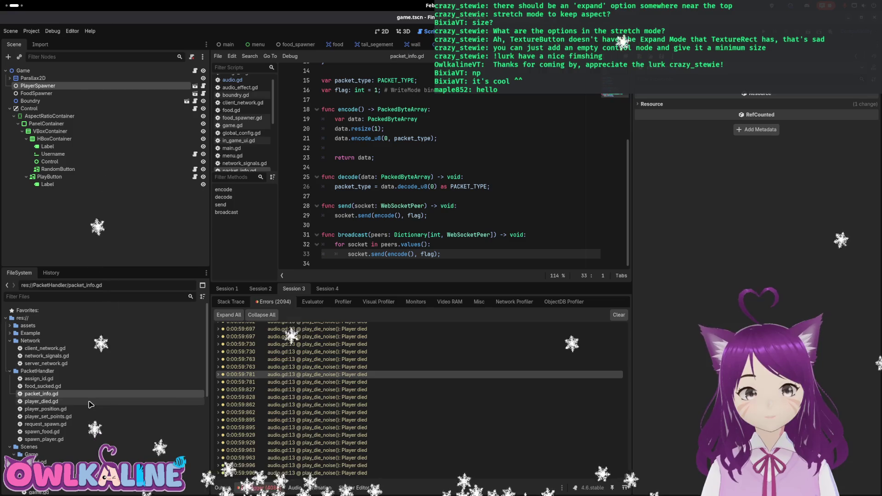
double_click(46, 363)
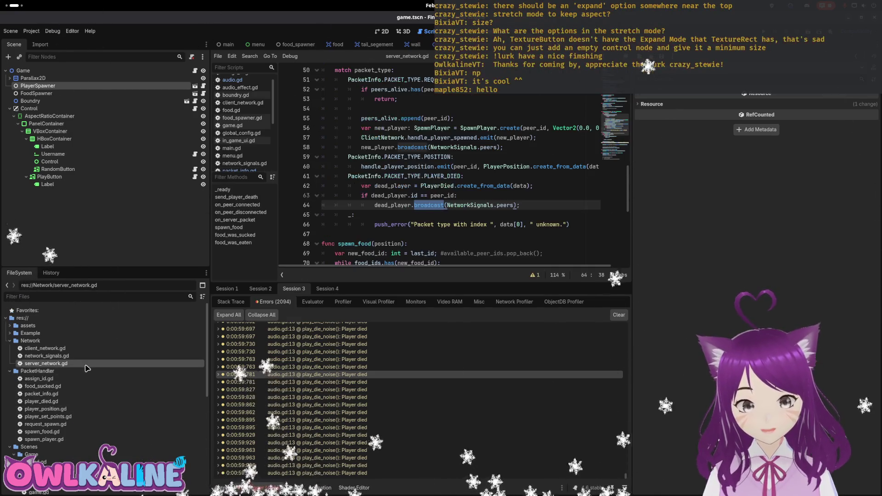
left_click(463, 198)
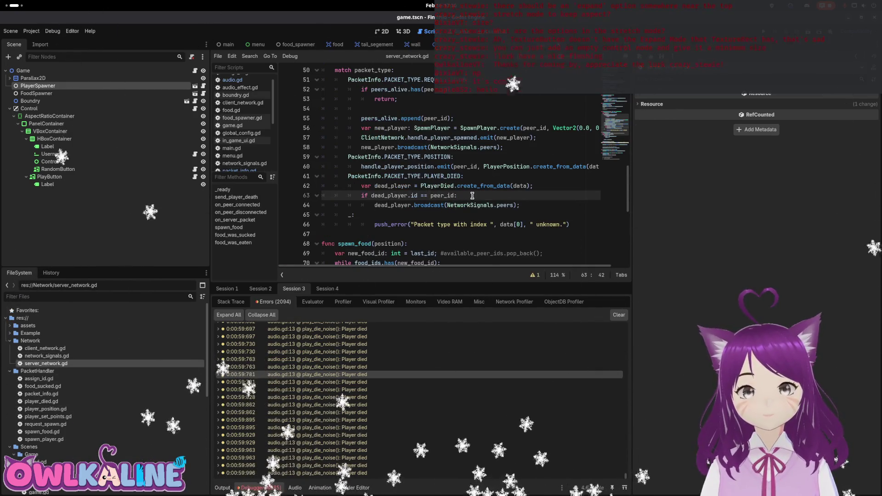
double_click(444, 196)
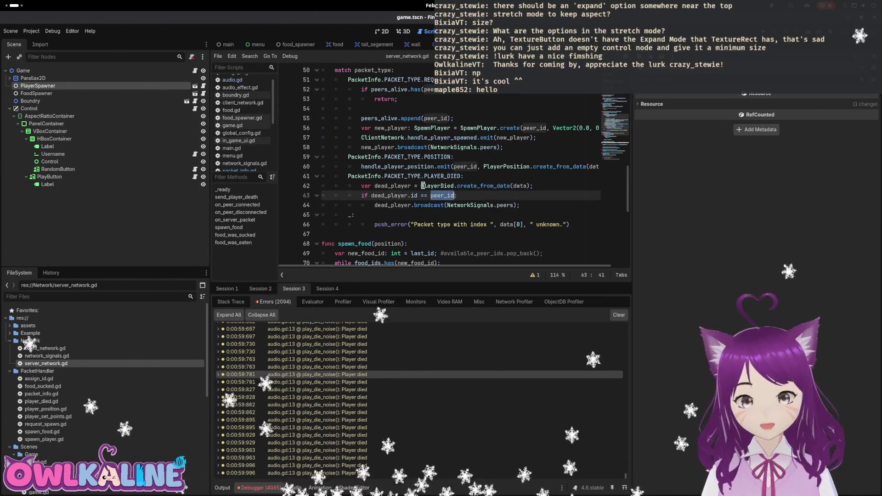
double_click(403, 186)
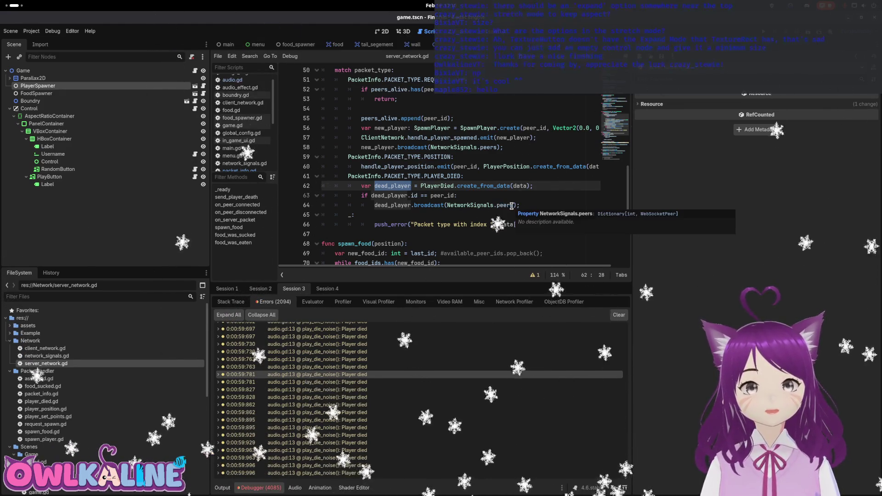
mouse_move(538, 268)
left_mouse_down()
mouse_move(552, 269)
mouse_move(471, 261)
left_mouse_up()
scroll(472, 261, "down", 8)
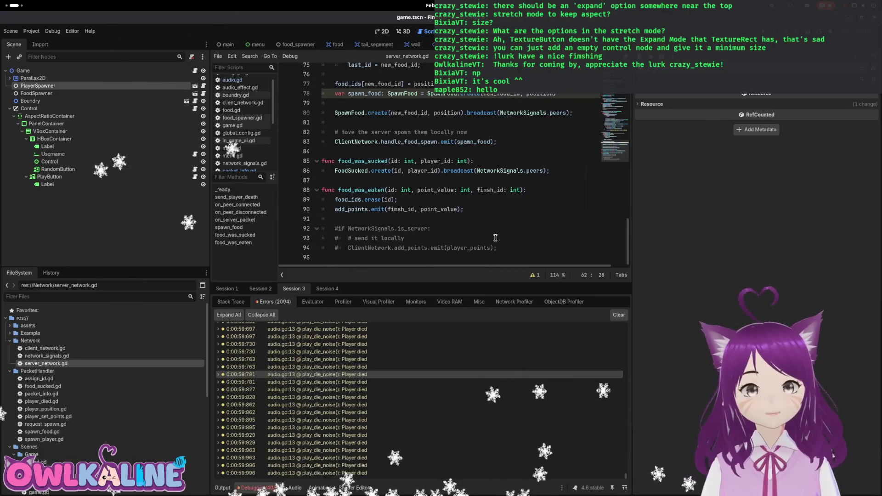
scroll(495, 237, "up", 8)
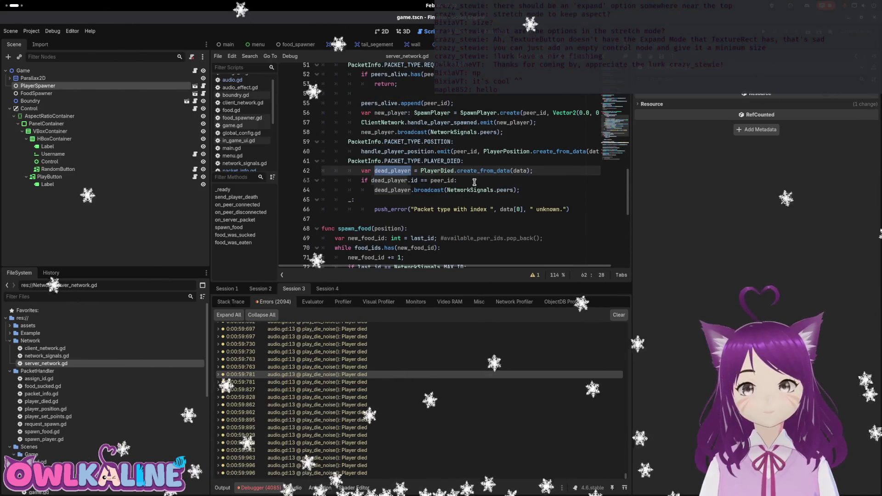
- Check create_from_data, NetworkSignals, dead_player and peers in the broadcast, then open client_network.gd
double_click(464, 172)
left_click(448, 190)
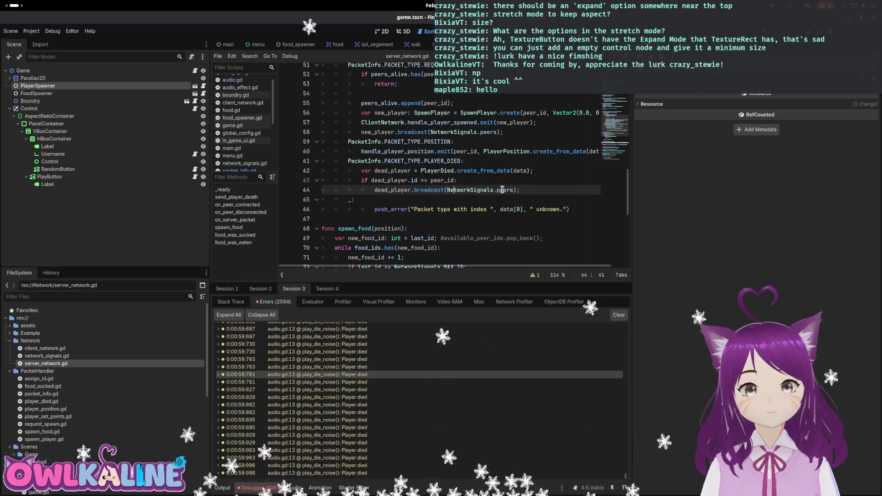
double_click(393, 190)
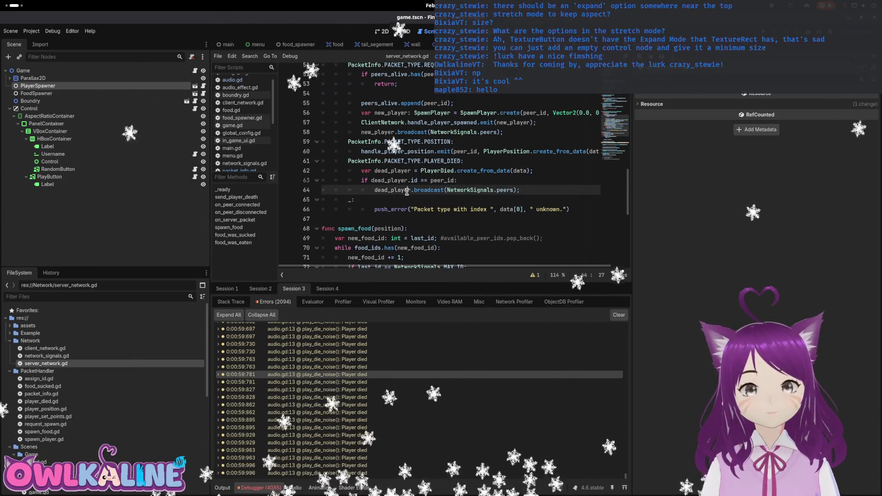
double_click(469, 190)
double_click(501, 190)
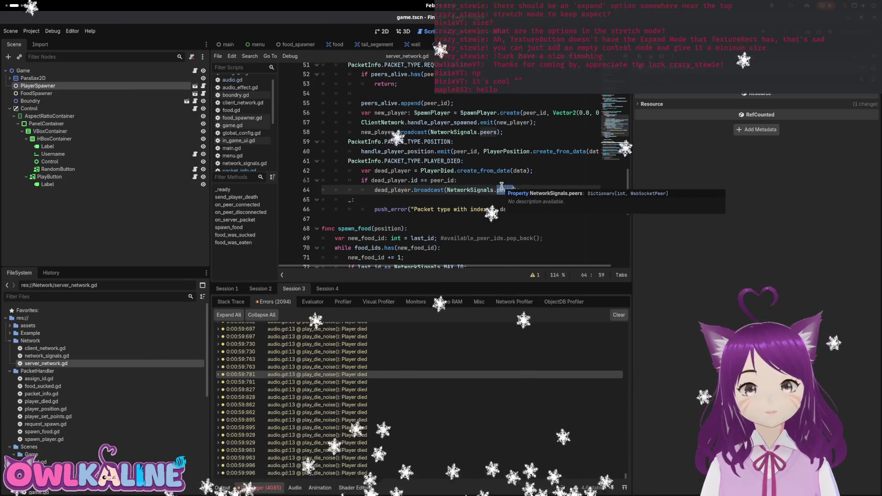
double_click(406, 189)
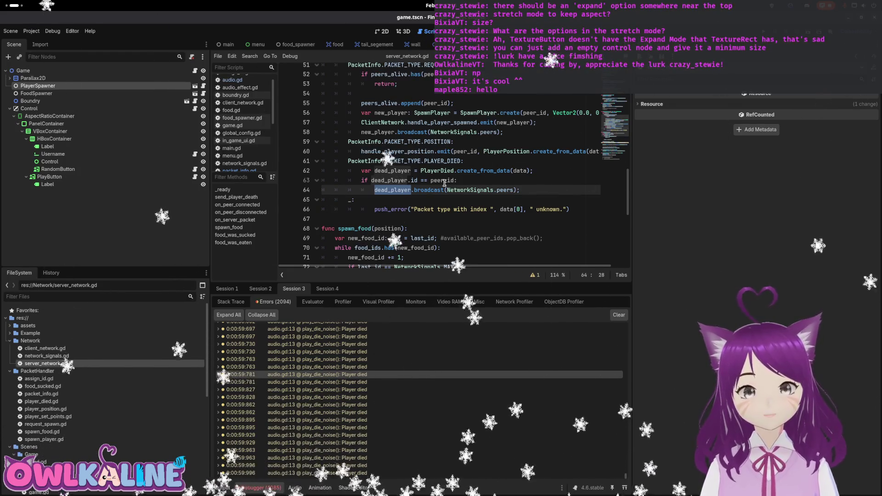
double_click(45, 349)
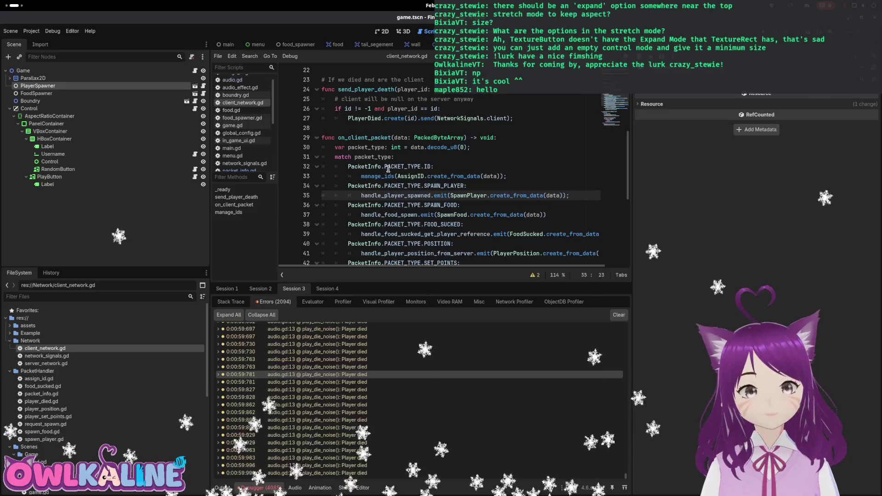
scroll(414, 215, "down", 1)
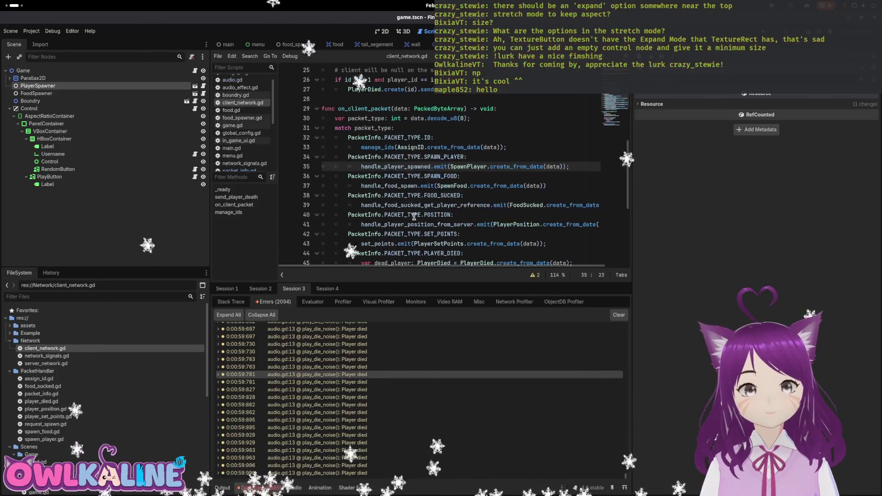
scroll(415, 227, "down", 1)
scroll(416, 204, "down", 2)
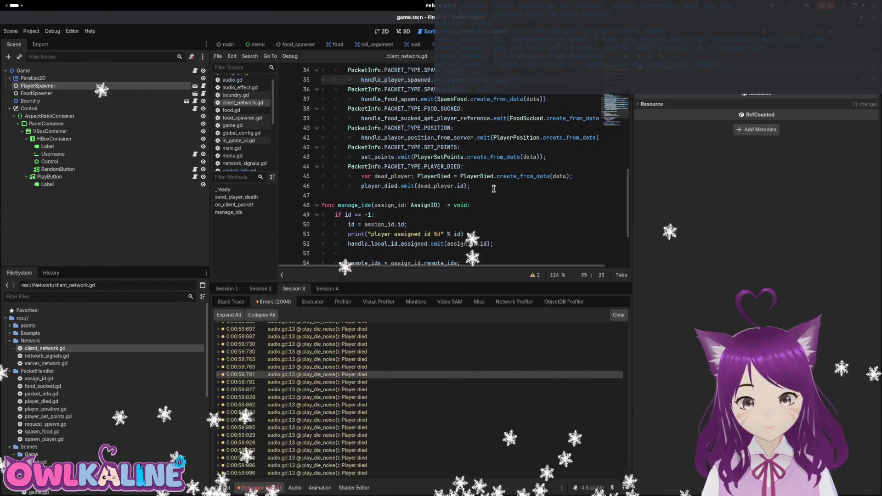
double_click(393, 186)
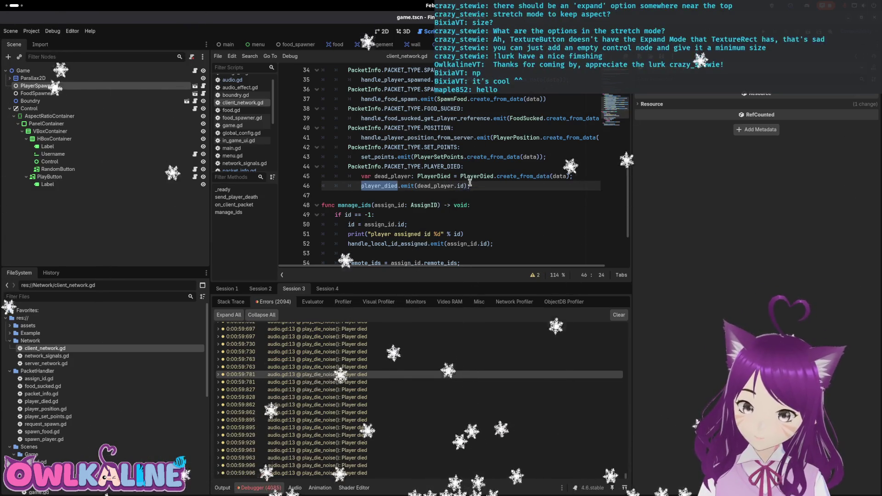
scroll(476, 167, "down", 3)
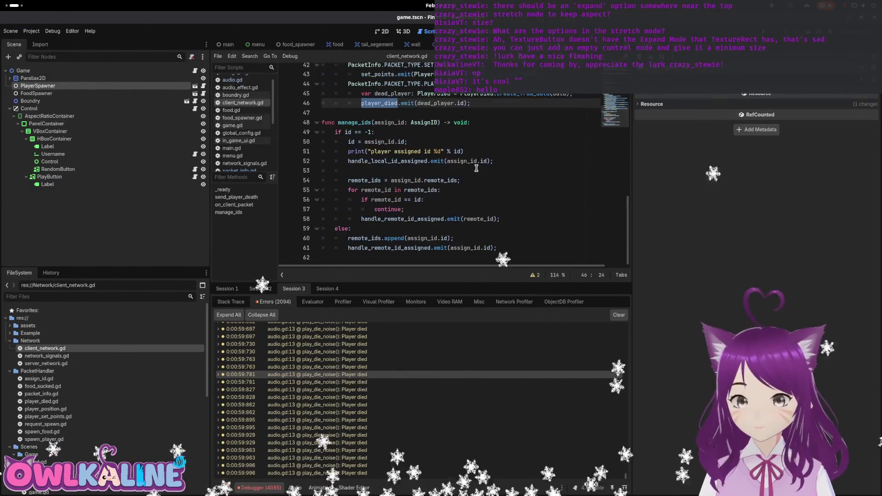
scroll(476, 170, "up", 9)
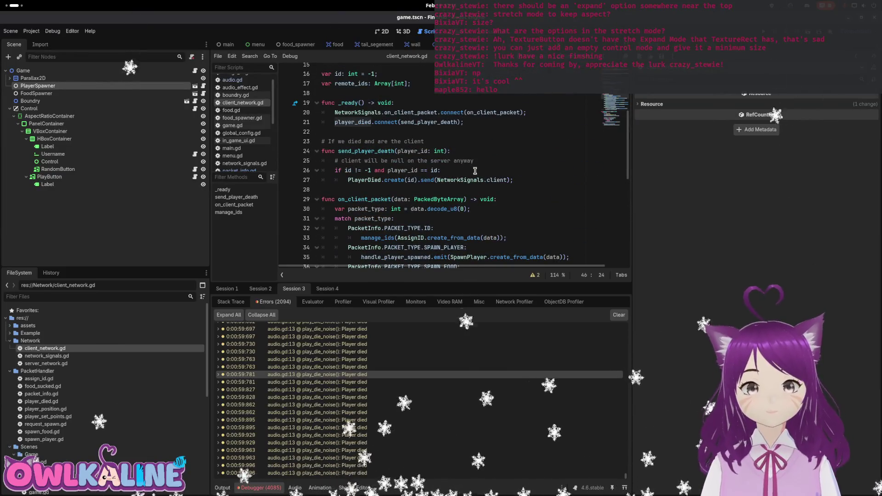
scroll(474, 159, "up", 1)
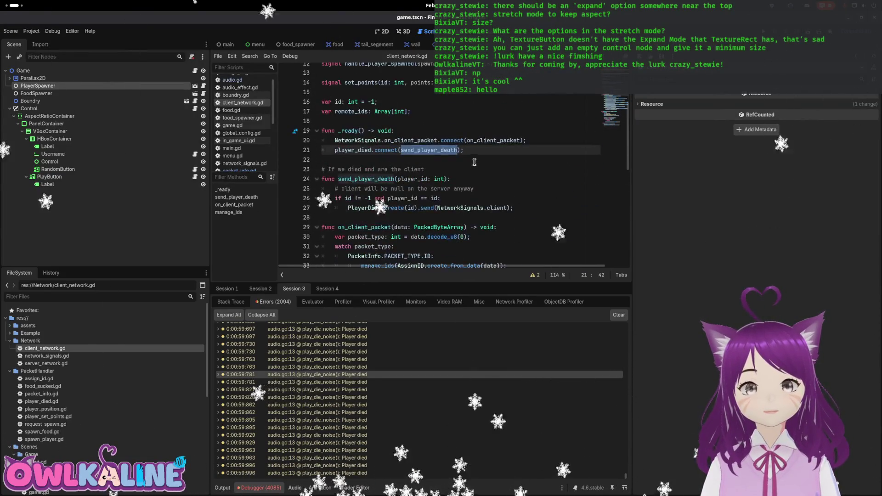
scroll(388, 191, "down", 1)
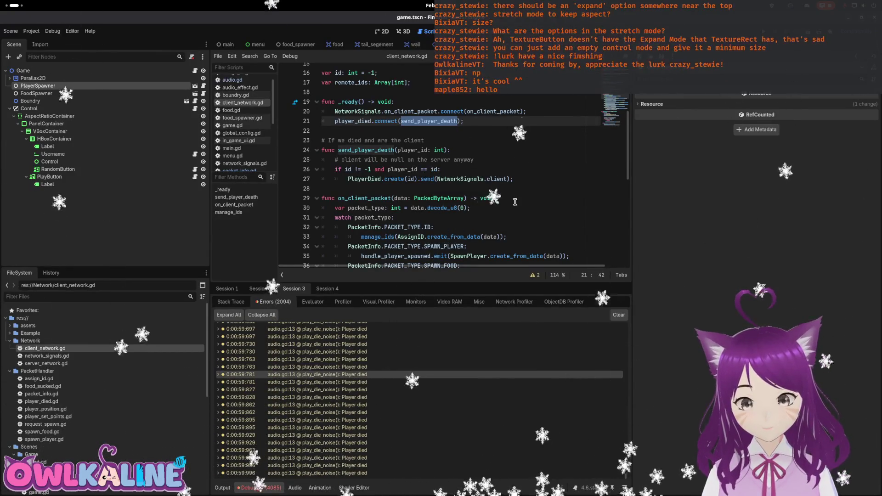
scroll(467, 178, "down", 7)
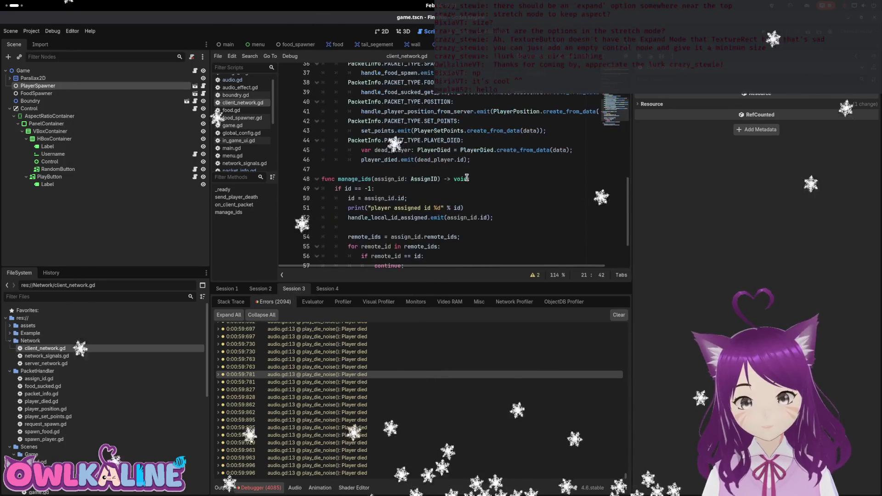
scroll(467, 178, "up", 1)
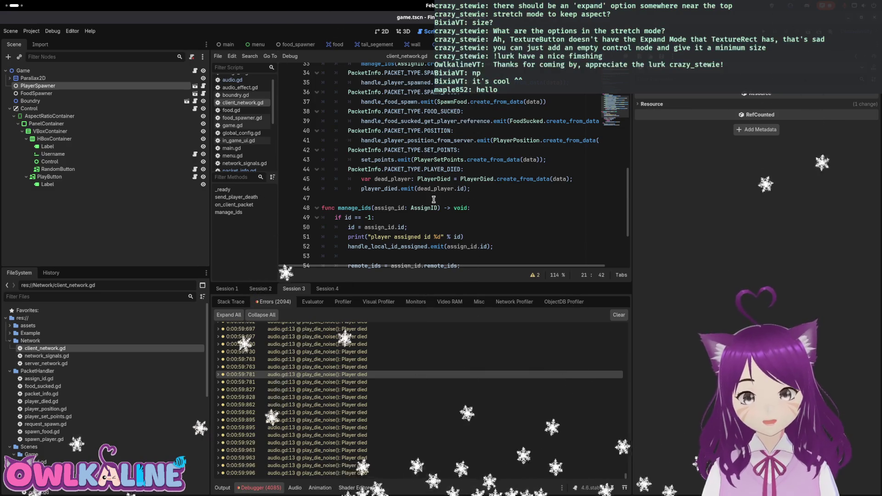
scroll(434, 199, "up", 6)
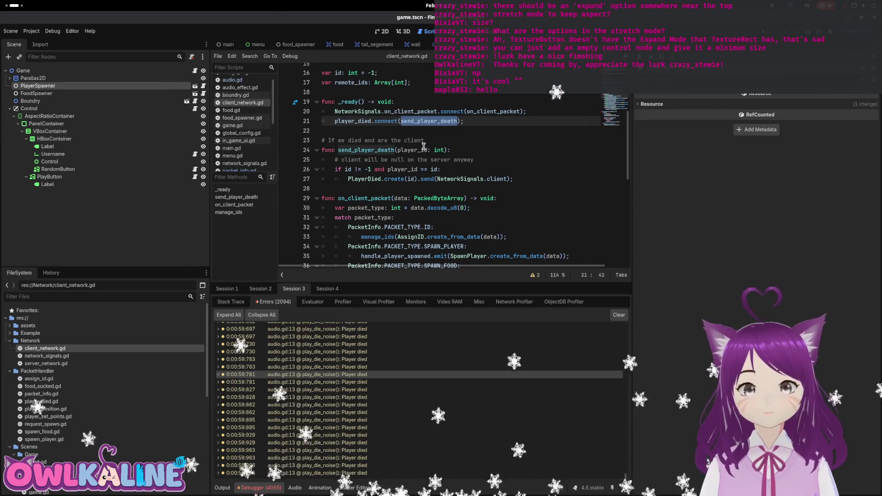
left_click(374, 121)
scroll(460, 161, "down", 3)
scroll(461, 161, "down", 4)
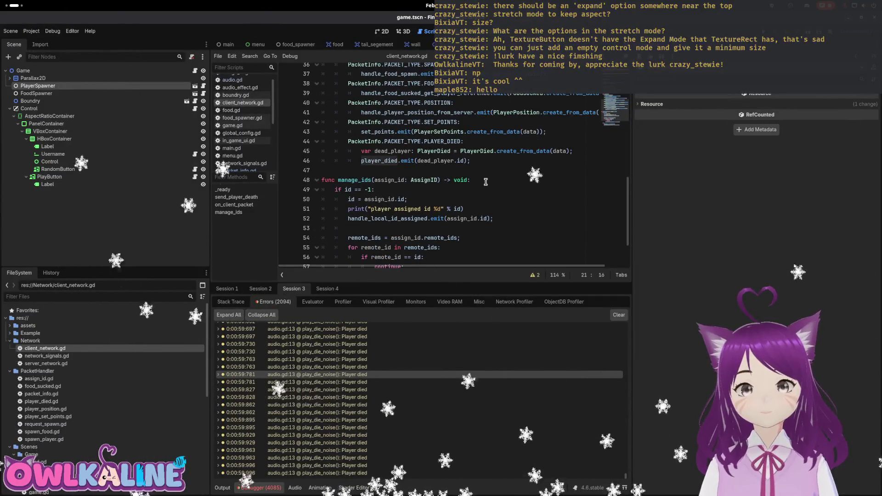
- Add a from_server: bool parameter to the player_died signal
scroll(419, 159, "up", 8)
scroll(414, 132, "up", 2)
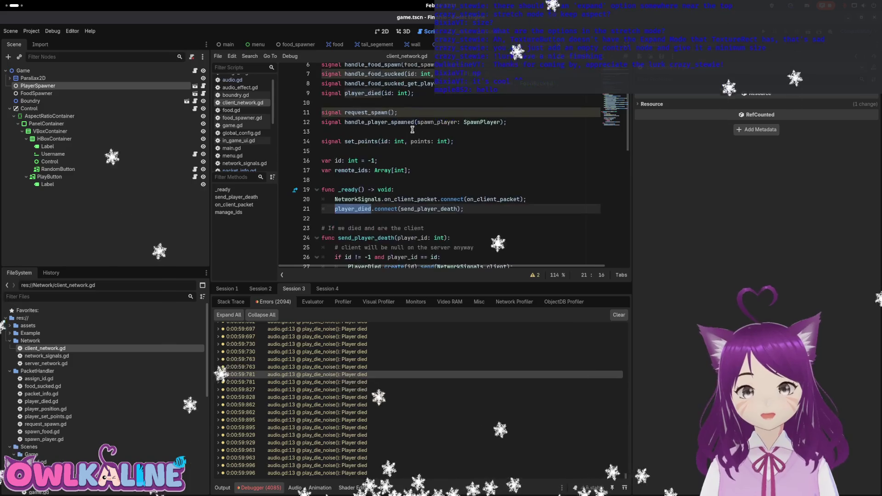
scroll(411, 106, "up", 1)
left_click(408, 122)
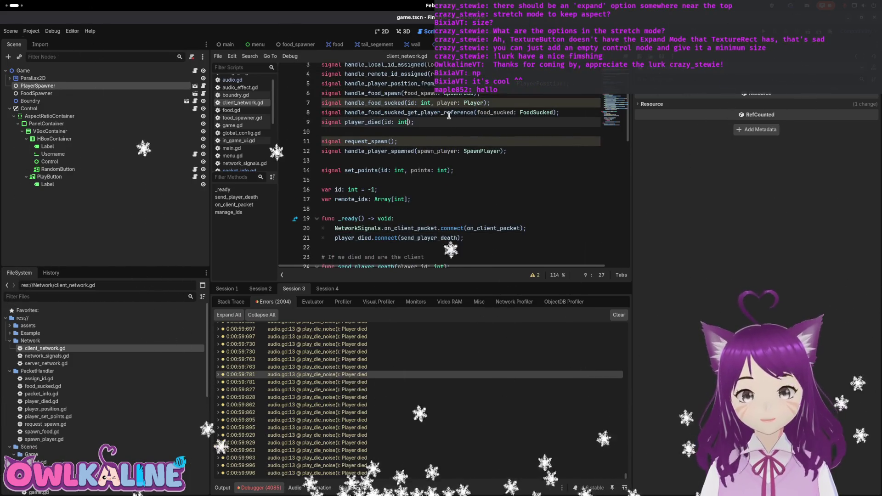
type("server:")
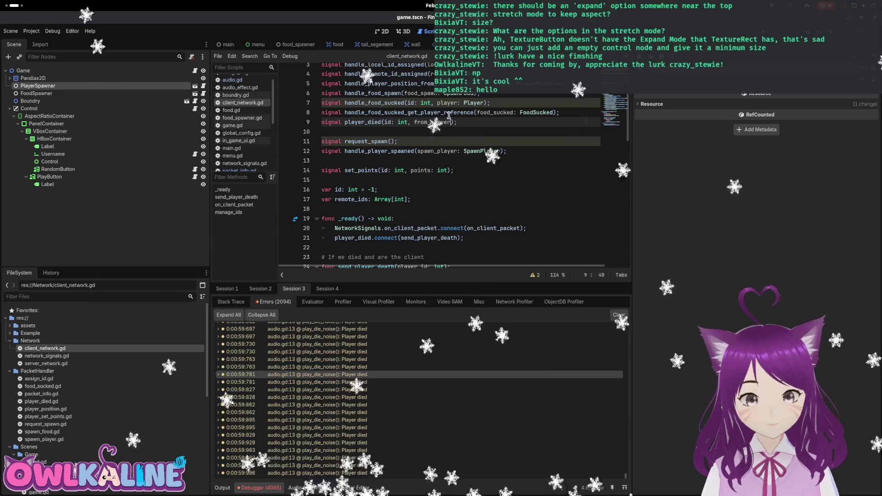
key("Escape")
key("Down")
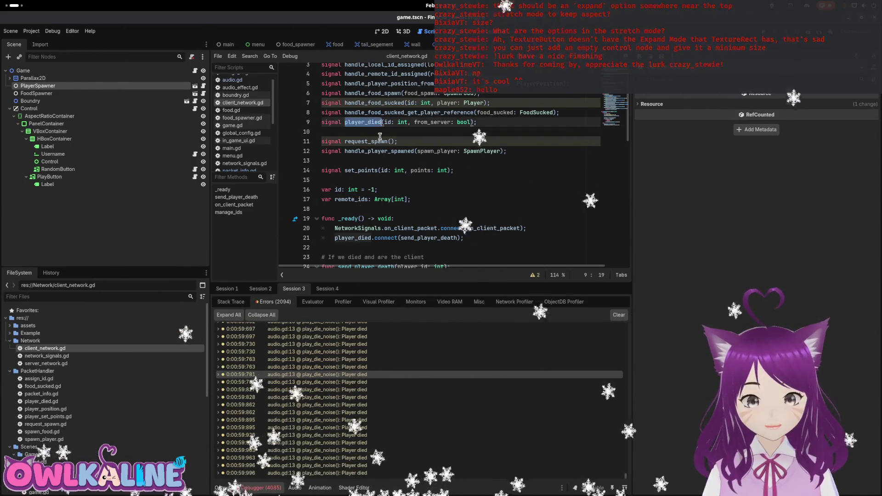
- Give send_player_death a from_server: bool parameter
scroll(414, 151, "down", 2)
double_click(422, 179)
scroll(409, 177, "down", 2)
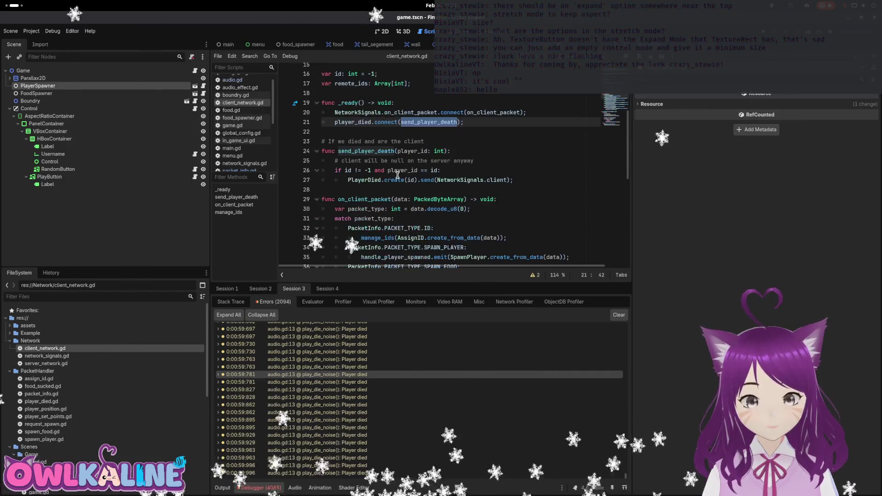
left_click(446, 148)
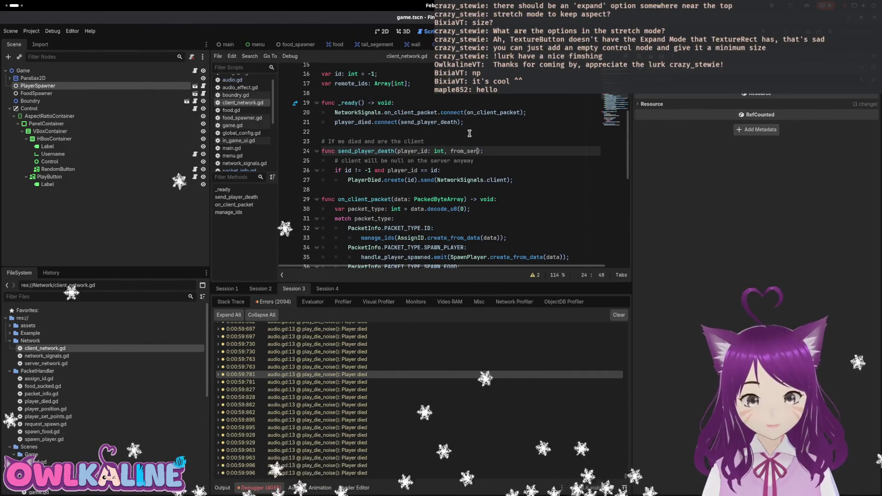
type("ol")
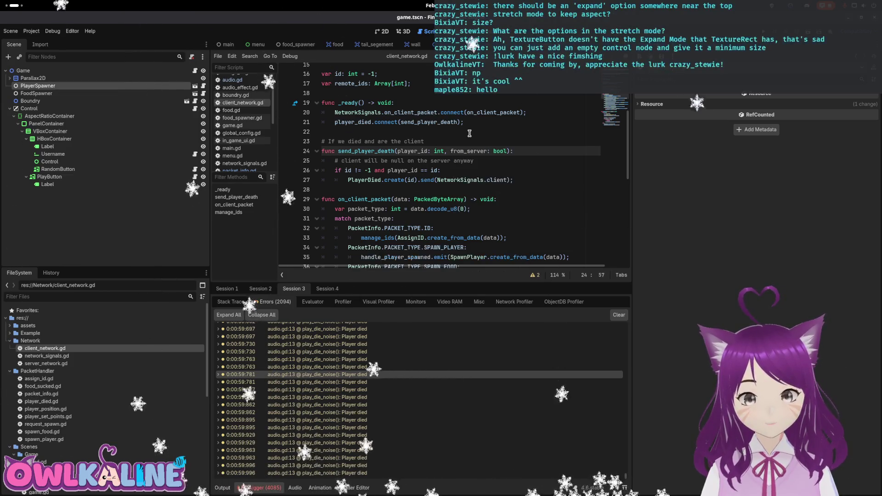
key("Down")
key("Down")
- Require 'not from_server' in the id check before sending PlayerDied
key("Home")
key("Right")
key("Right")
key("Right")
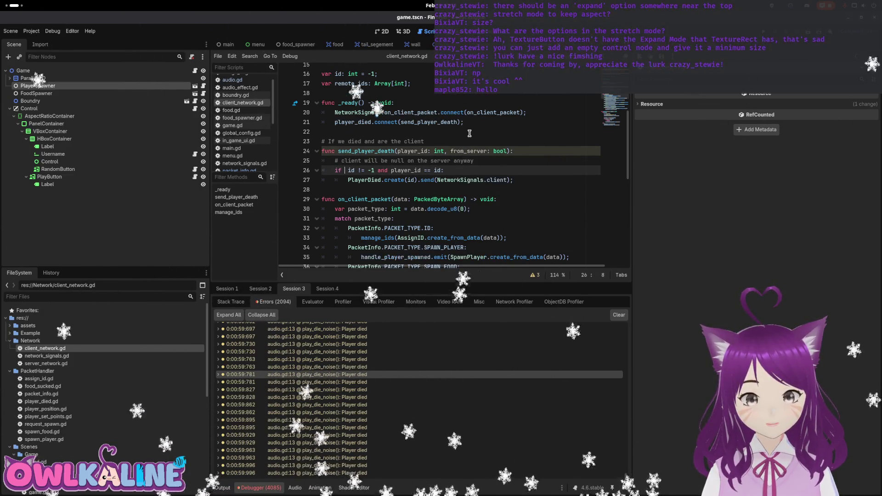
type("n")
type("ot from_server and")
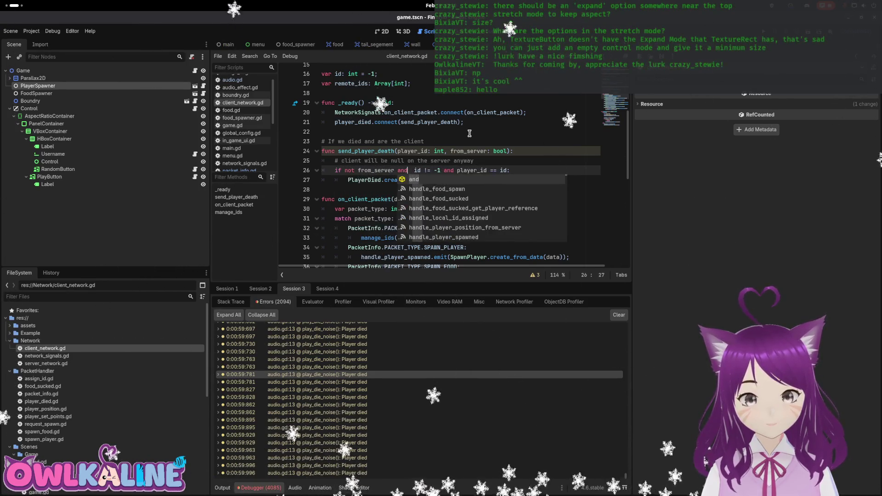
key("Escape")
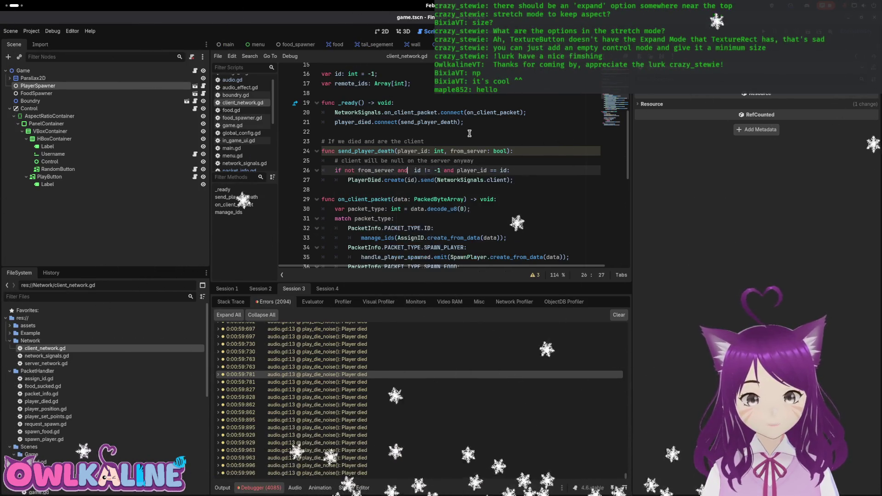
key("Delete")
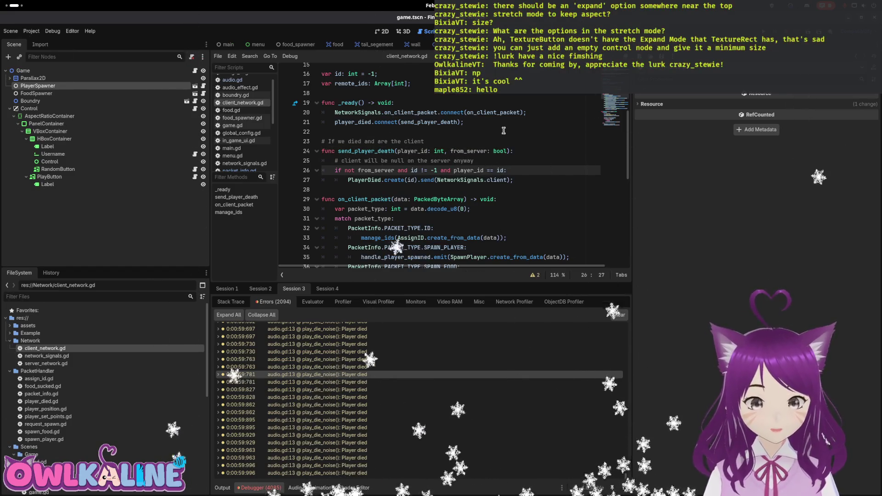
left_click(461, 180)
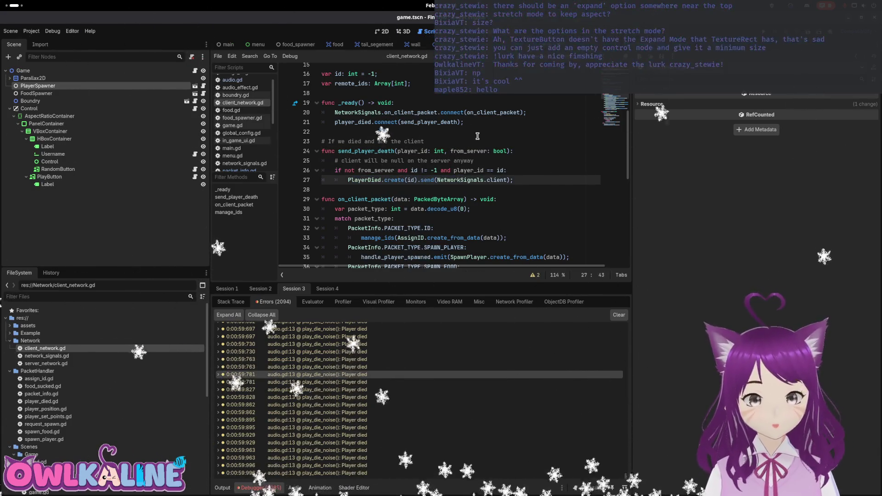
scroll(468, 177, "down", 7)
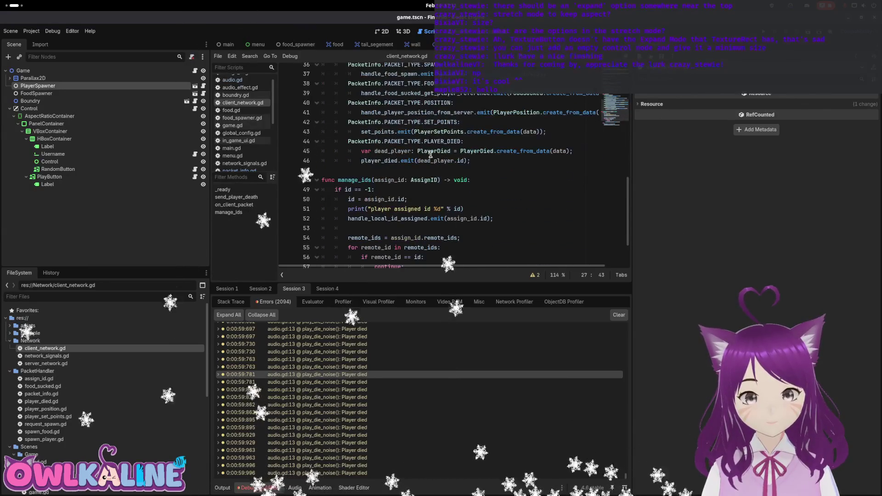
- Run two debug instances as server and client, spawn a fish in each, then stop with F8
key("F5")
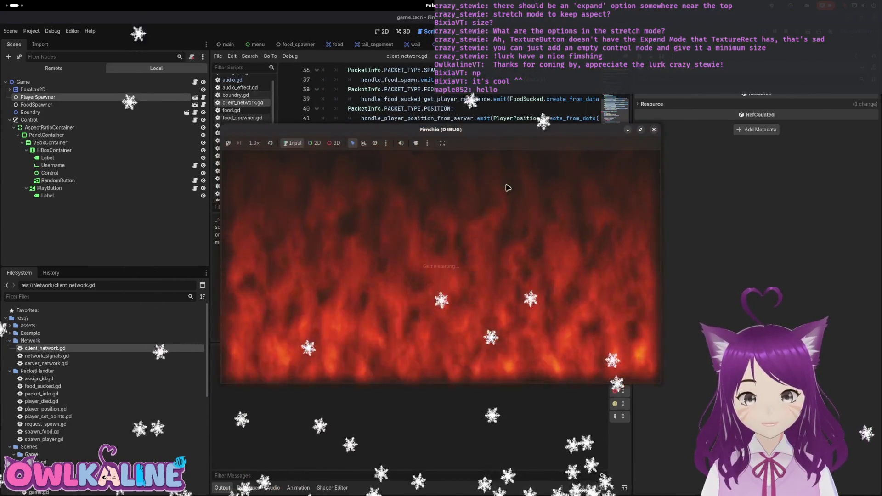
left_click(455, 258)
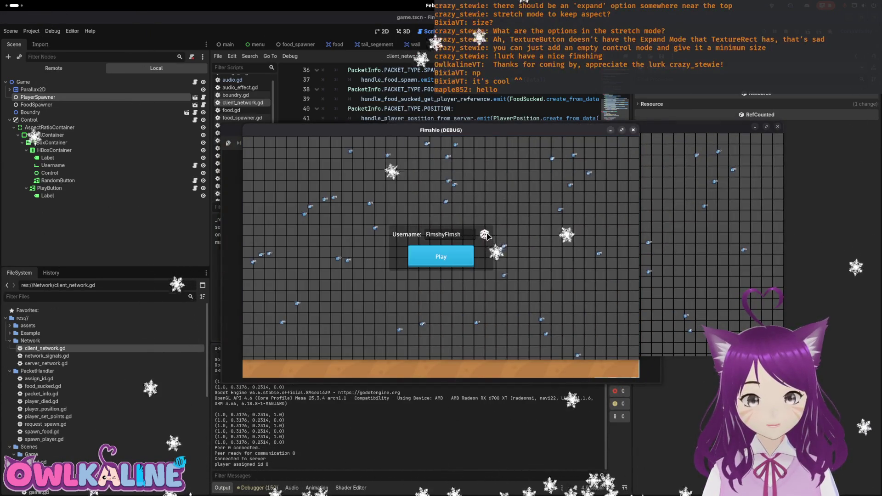
left_click(454, 267)
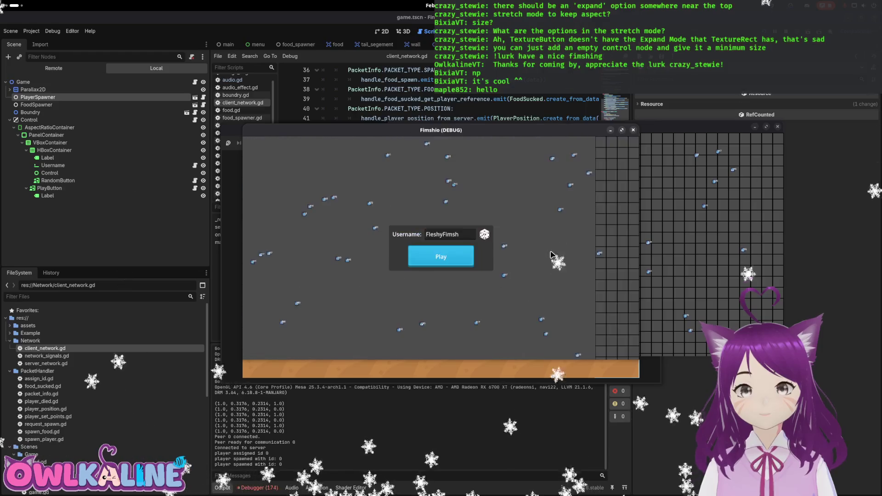
scroll(340, 450, "up", 1)
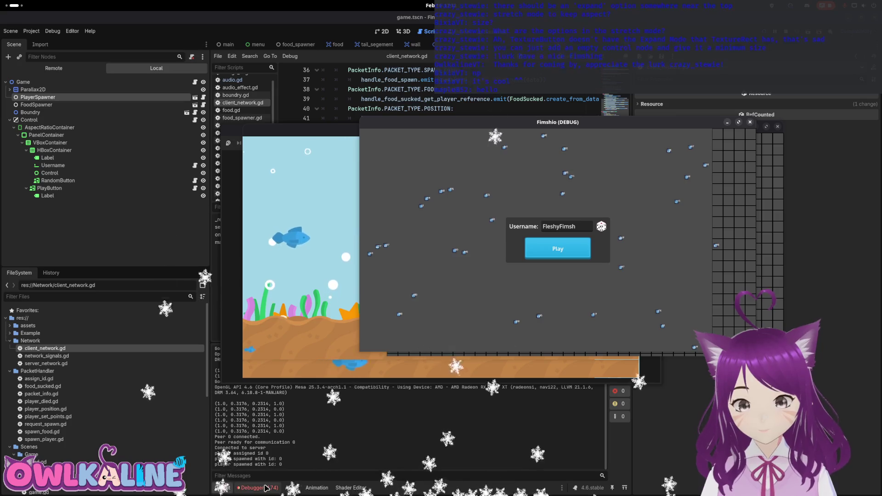
left_click_drag(484, 122, 581, 122)
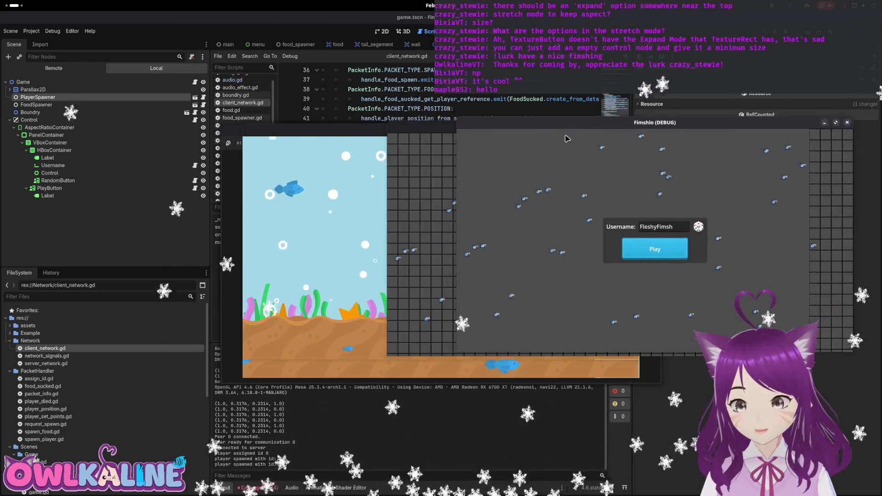
left_click_drag(437, 134, 255, 134)
left_click(267, 236)
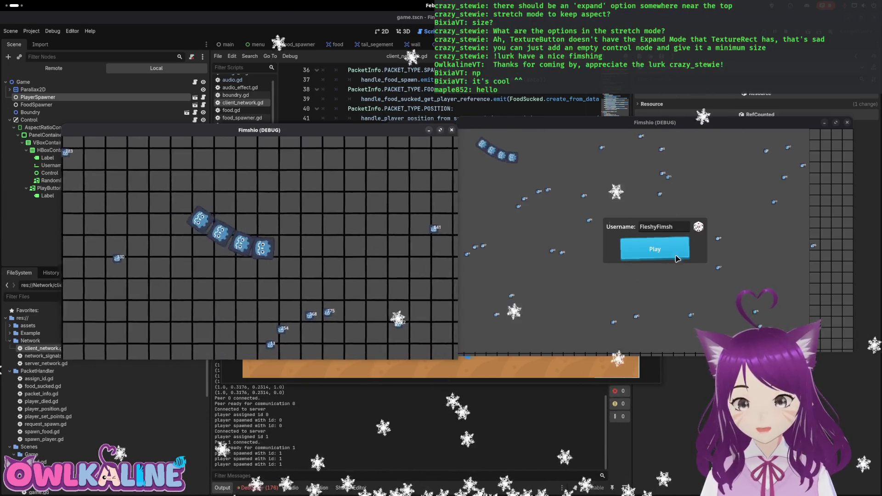
left_click(676, 256)
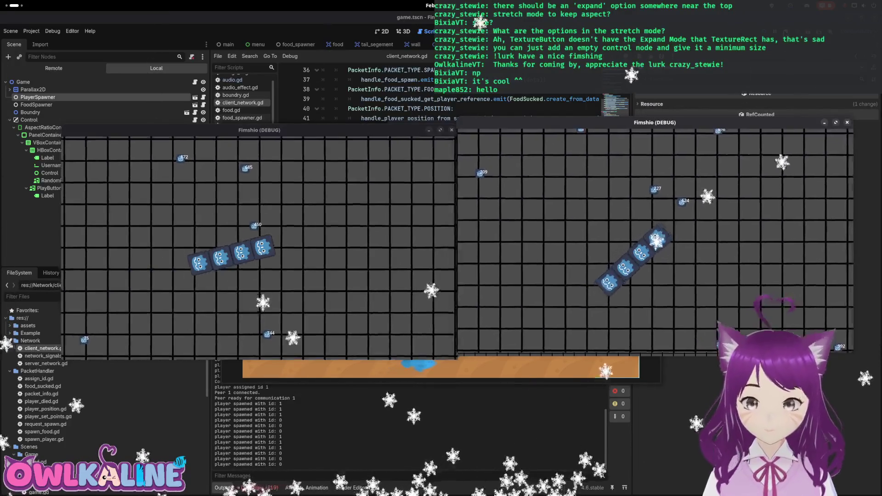
key("F8")
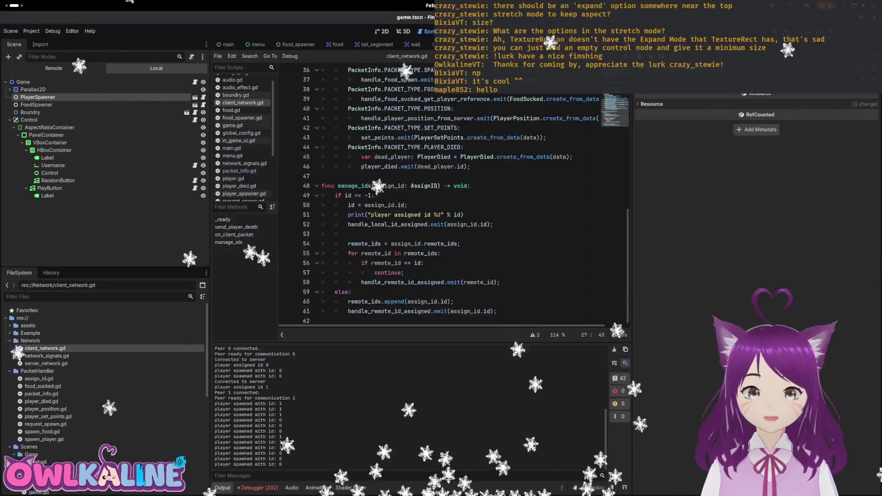
- Open audio.gd from audio.tscn, check play_die_noise and line 9, and show the Errors list
key("ctrl+Tab")
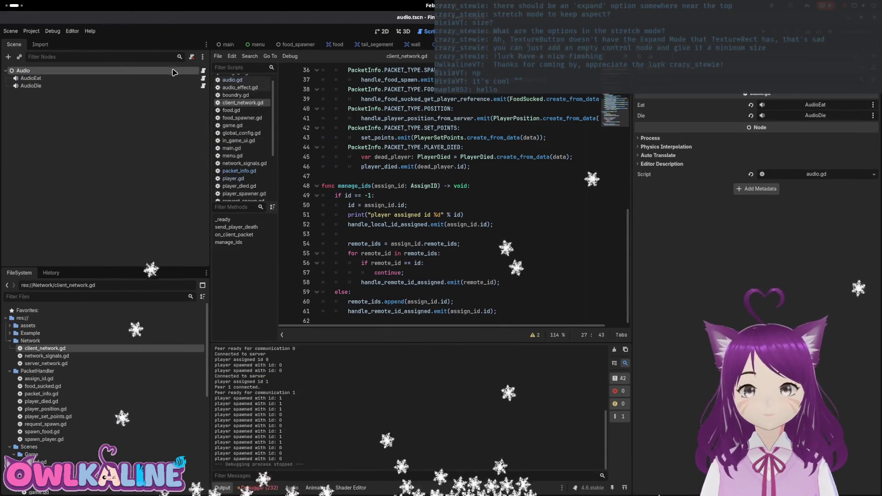
scroll(369, 125, "up", 12)
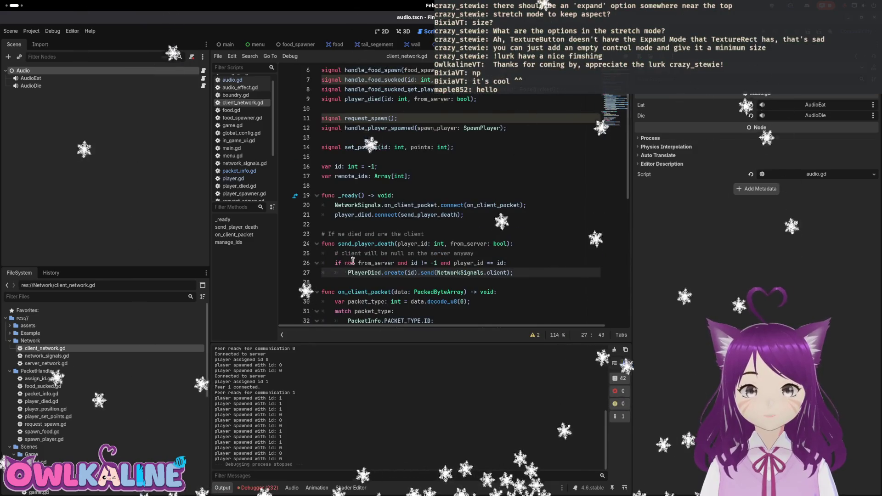
left_click(232, 80)
left_click(347, 196)
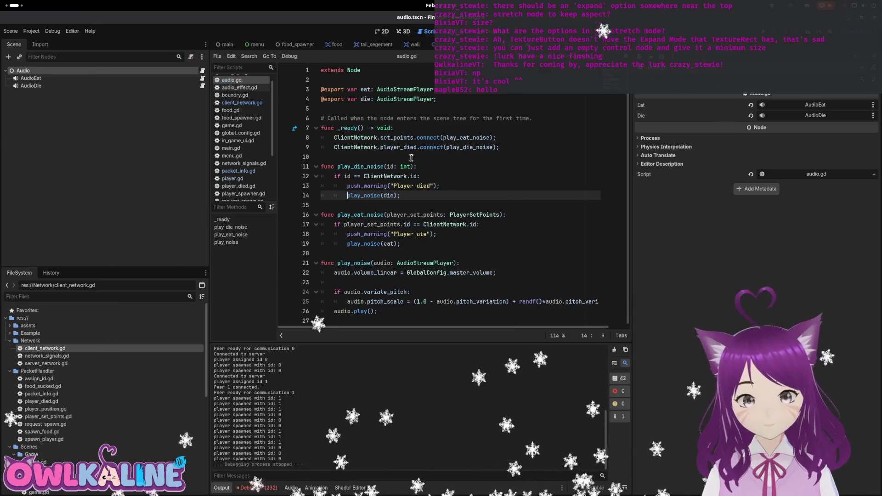
double_click(373, 167)
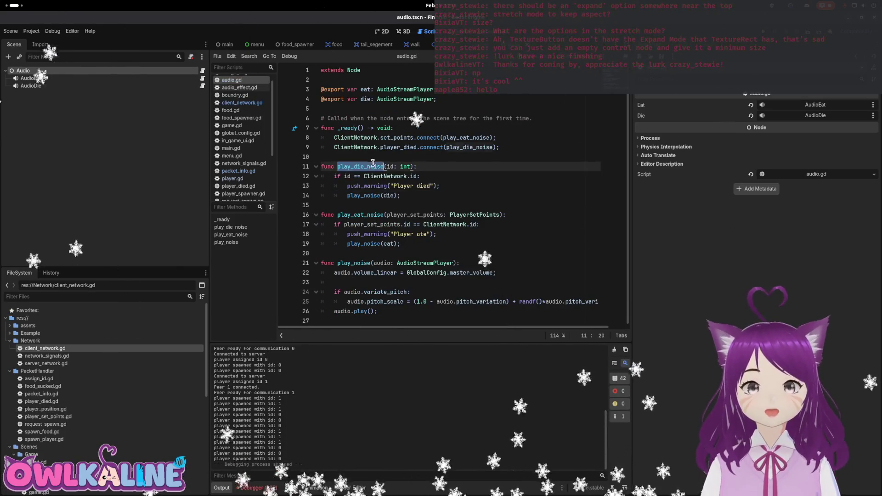
left_click(384, 147)
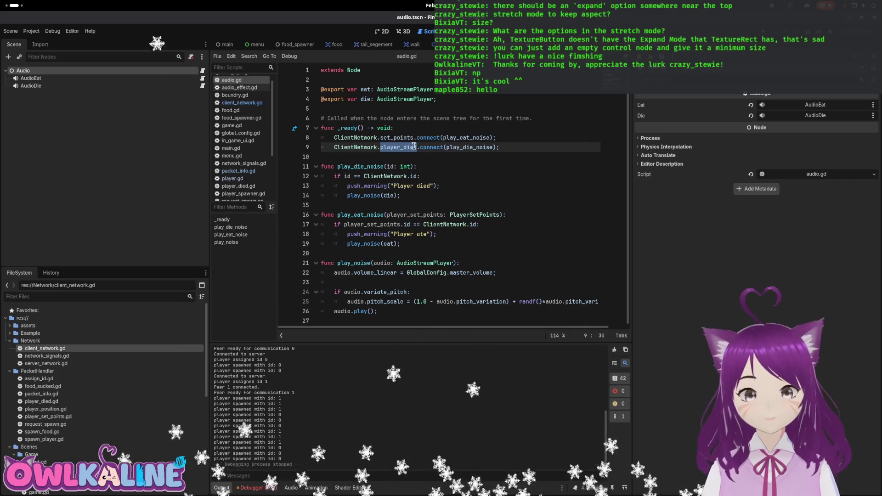
left_click(250, 489)
scroll(283, 448, "up", 10)
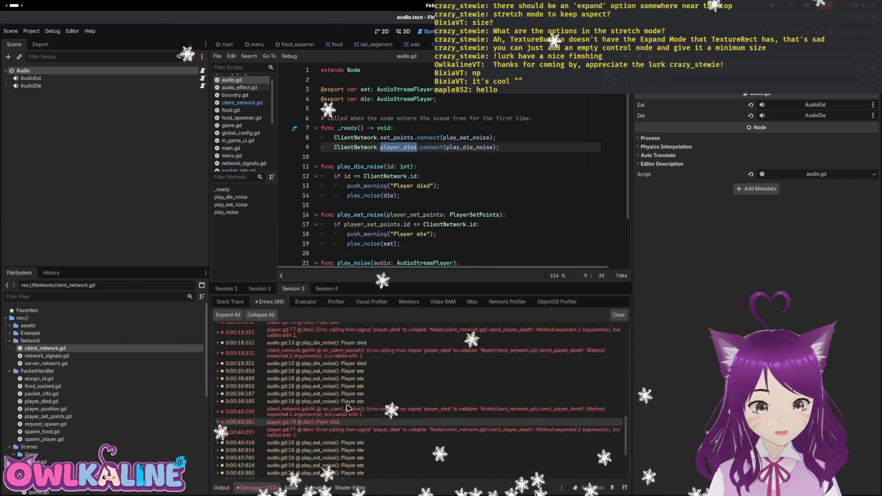
scroll(357, 394, "down", 5)
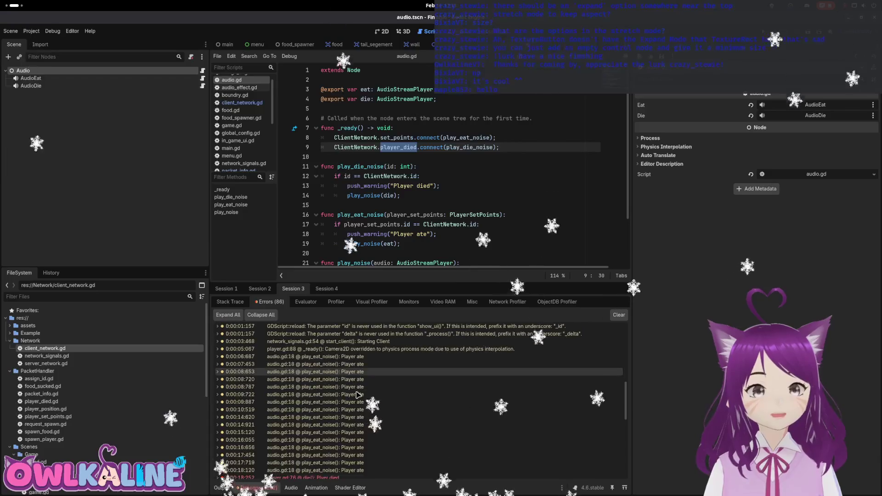
- In player.gd die(), declare from_server = false and pass it to the player_died emit
double_click(341, 412)
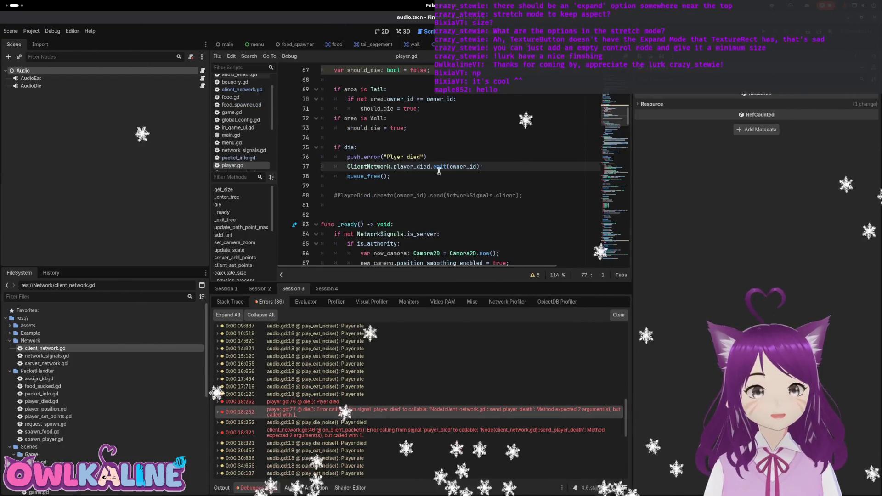
double_click(455, 167)
left_click(475, 166)
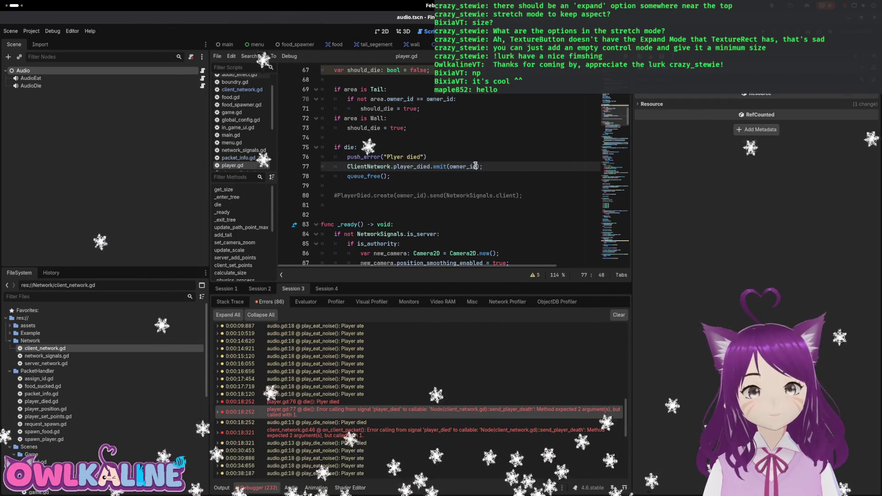
type(", fro")
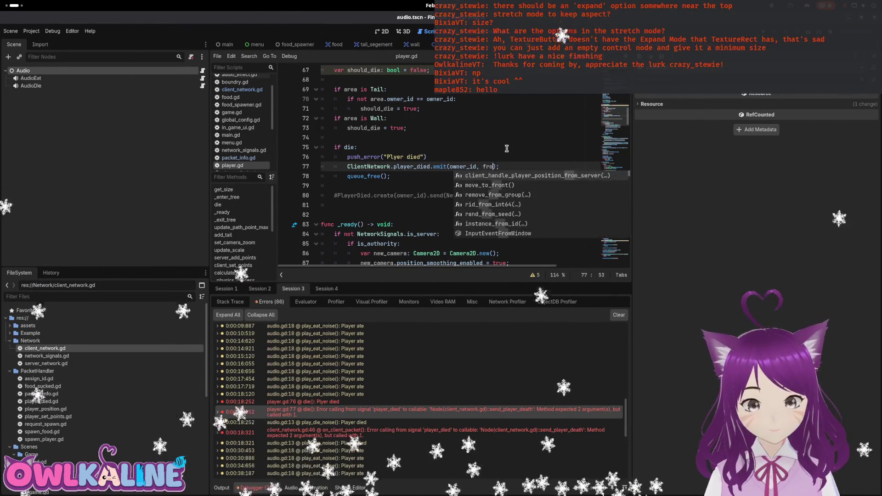
key("BackSpace")
key("ctrl+shift+Return")
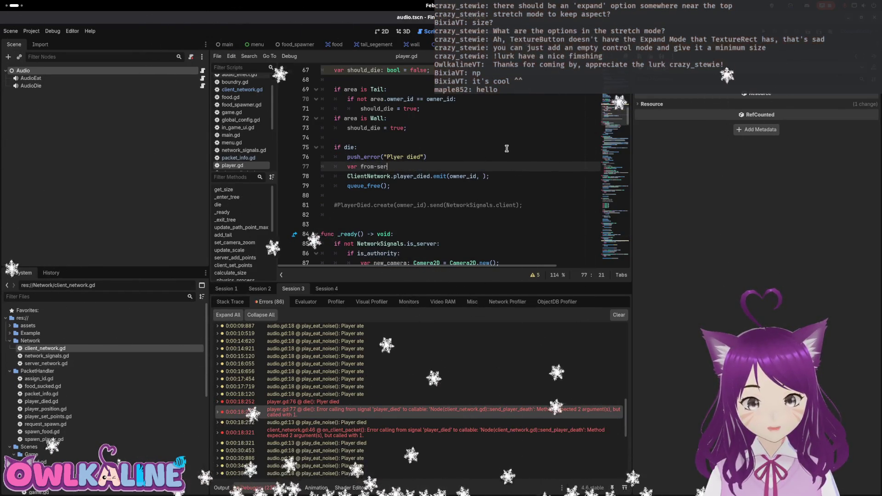
key("BackSpace")
key("BackSpace")
key("BackSpace")
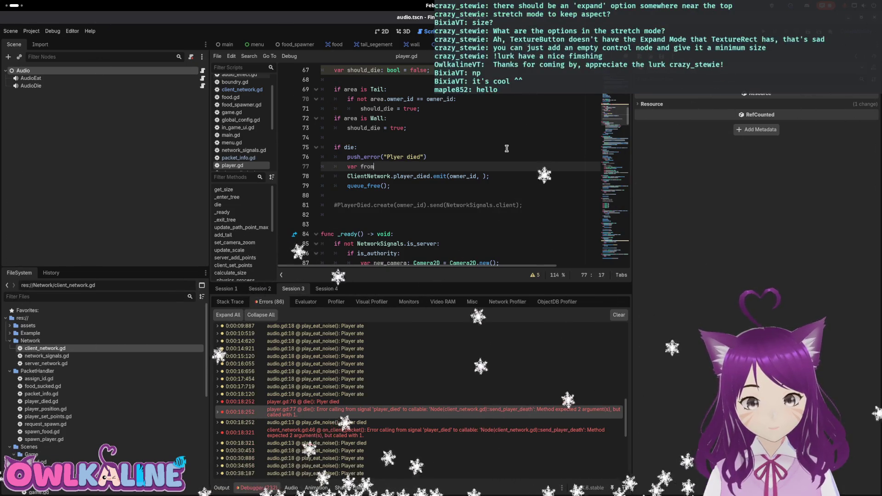
type("server")
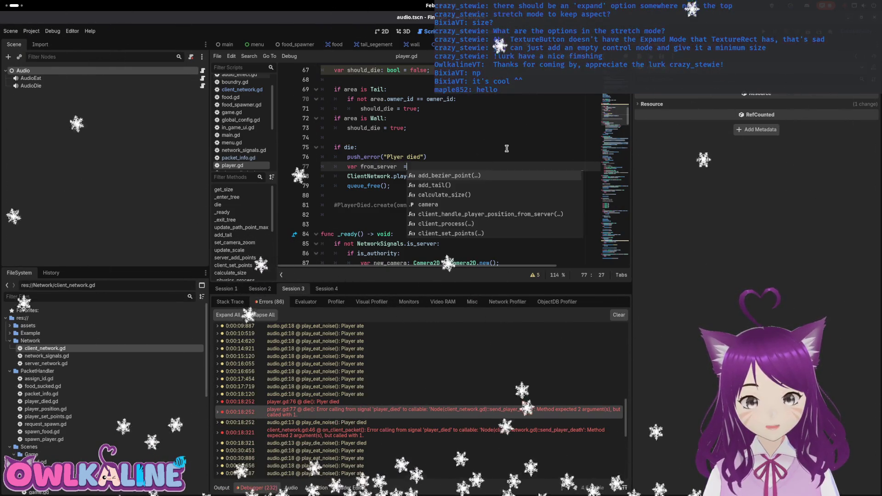
type("  = false;")
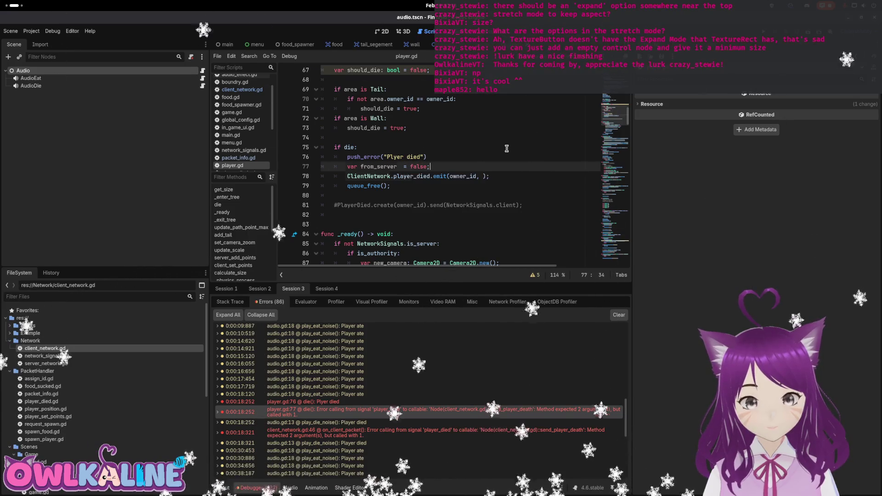
key("Down")
key("End")
key("Left")
type("erver")
- Remove the extra space before '=' on line 77, then open the client_network.gd:46 error
scroll(454, 165, "up", 3)
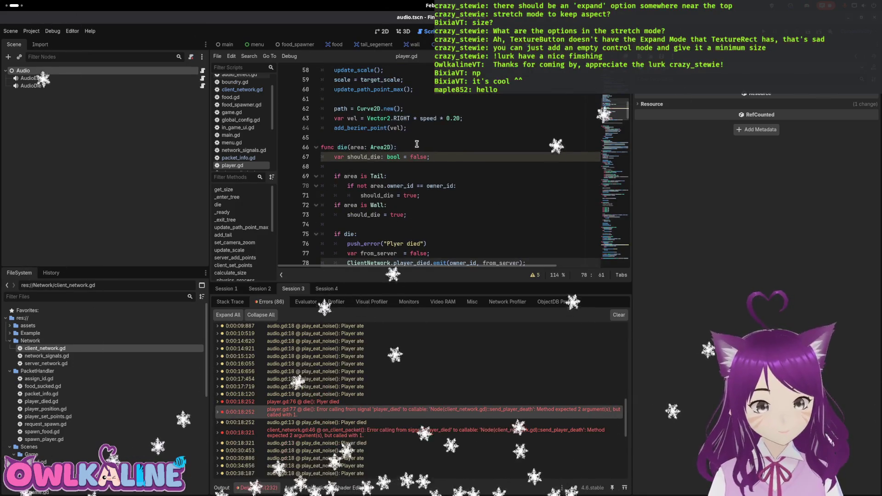
scroll(417, 144, "down", 2)
left_click(402, 167)
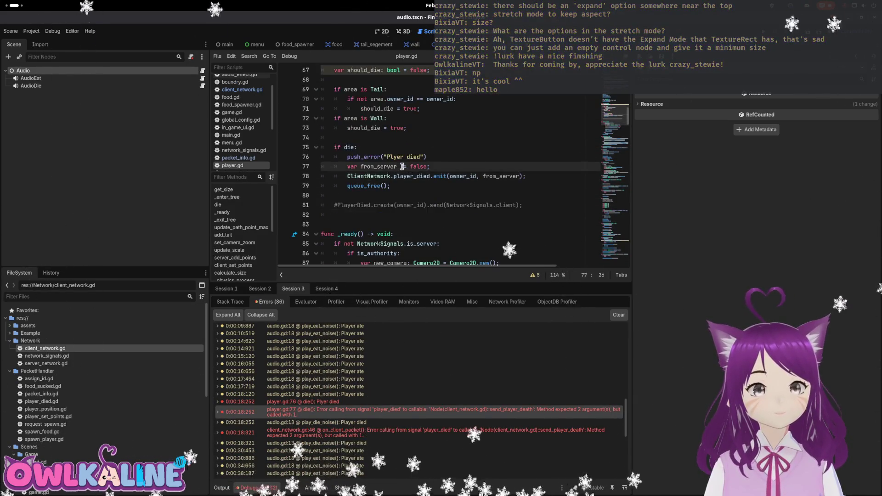
key("BackSpace")
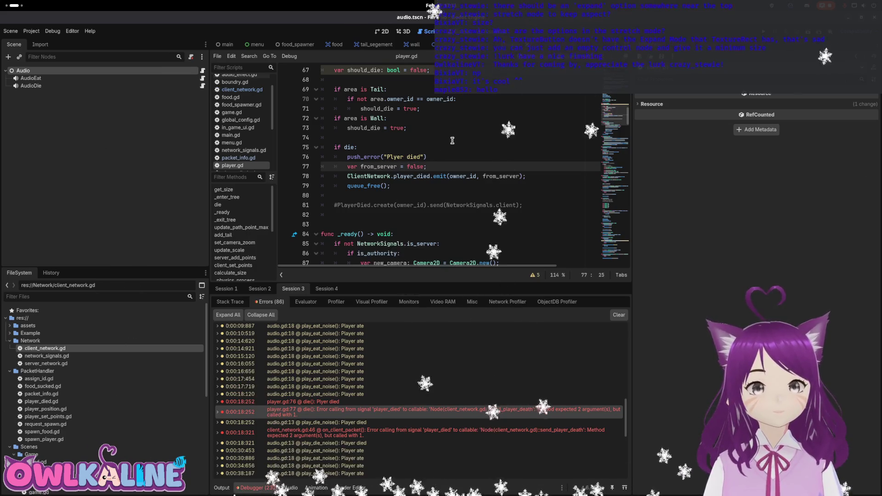
double_click(431, 435)
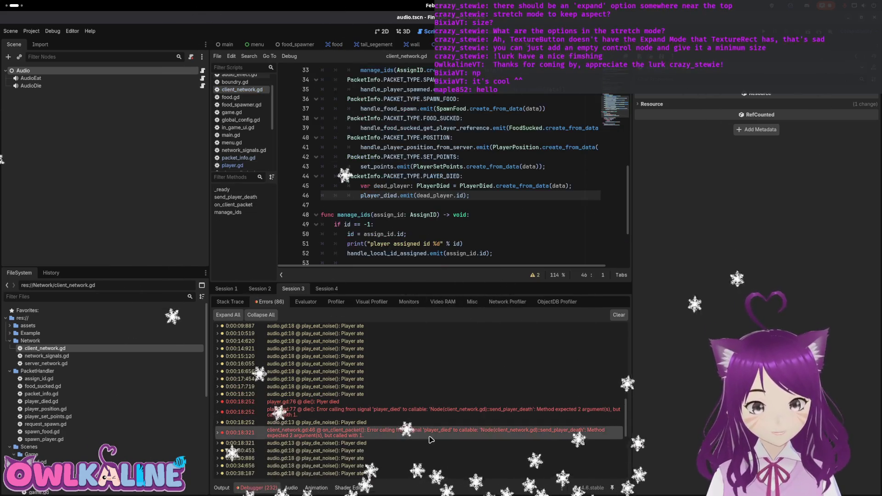
- Append ', from_server' to the player_died emit call on line 46
left_click(435, 195)
scroll(427, 175, "up", 3)
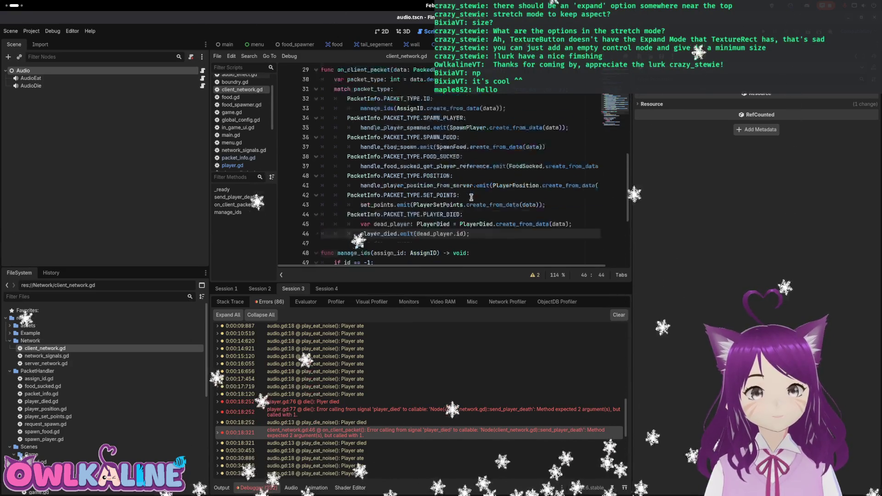
scroll(475, 173, "down", 2)
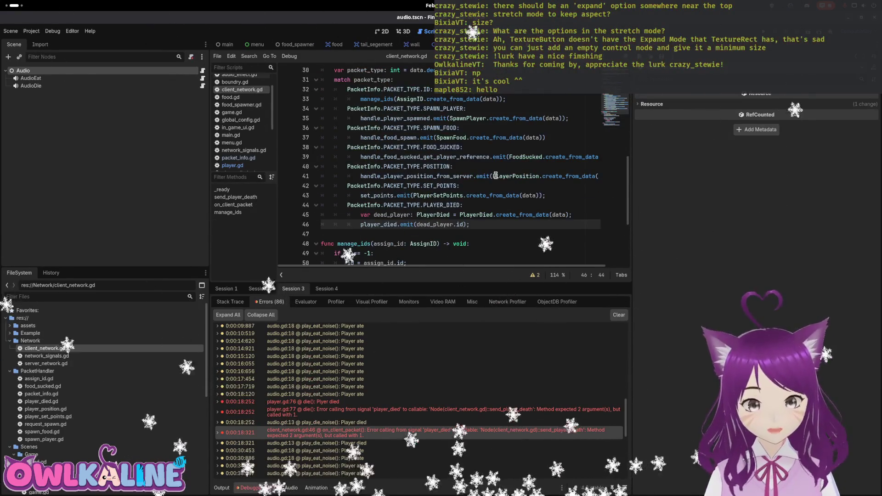
type(", fr")
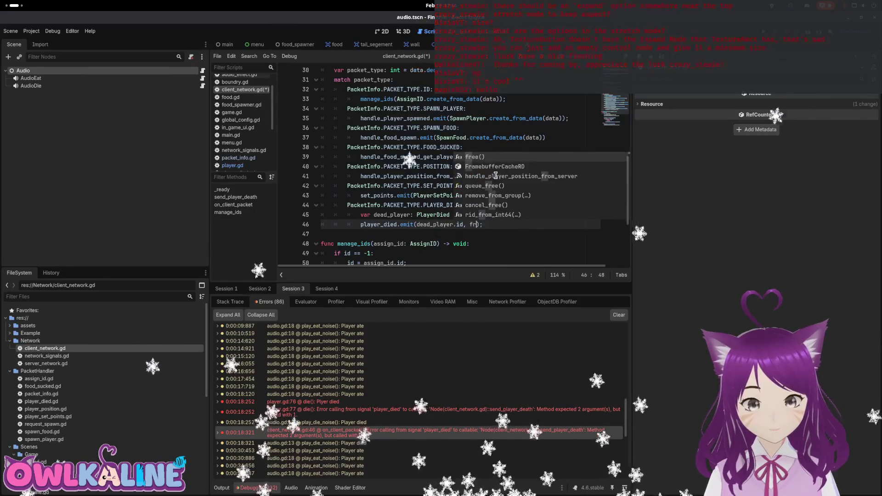
type("om_server")
key("Escape")
- Insert 'var from_server: bool = true;' above the emit, then open the player.gd:77 error
key("ctrl+shift+Return")
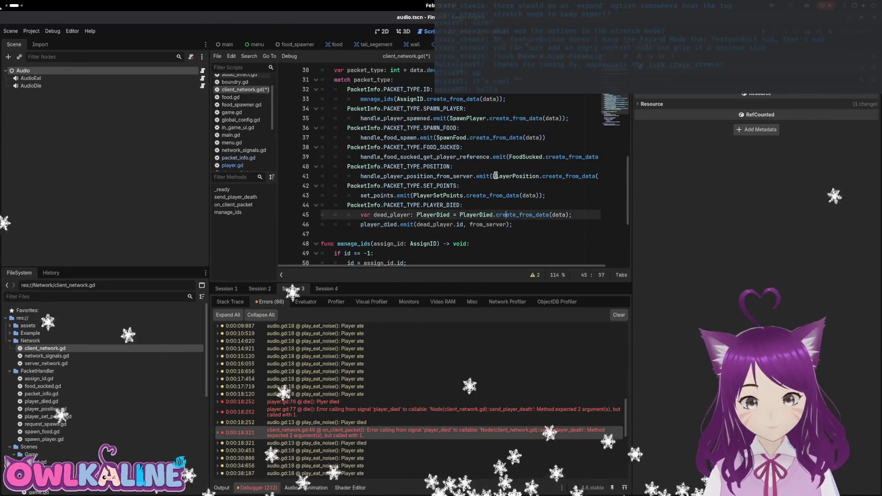
type("ver: bool = true;")
scroll(494, 225, "down", 1)
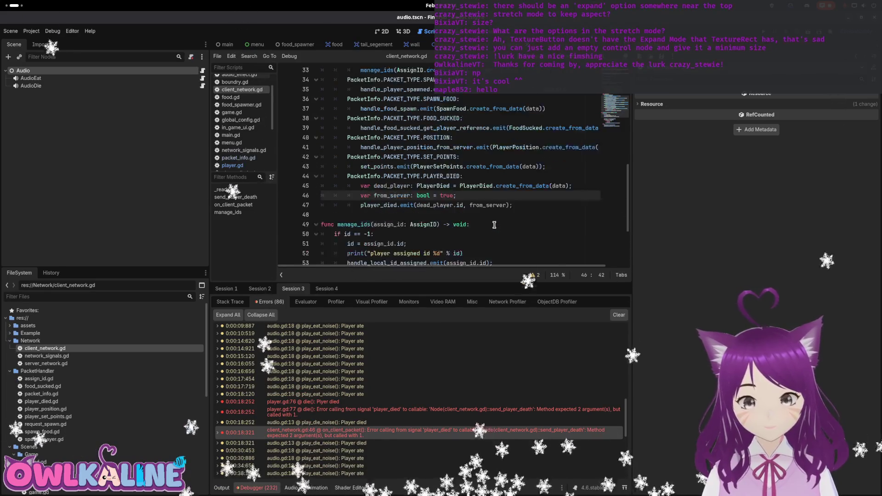
left_click(462, 409)
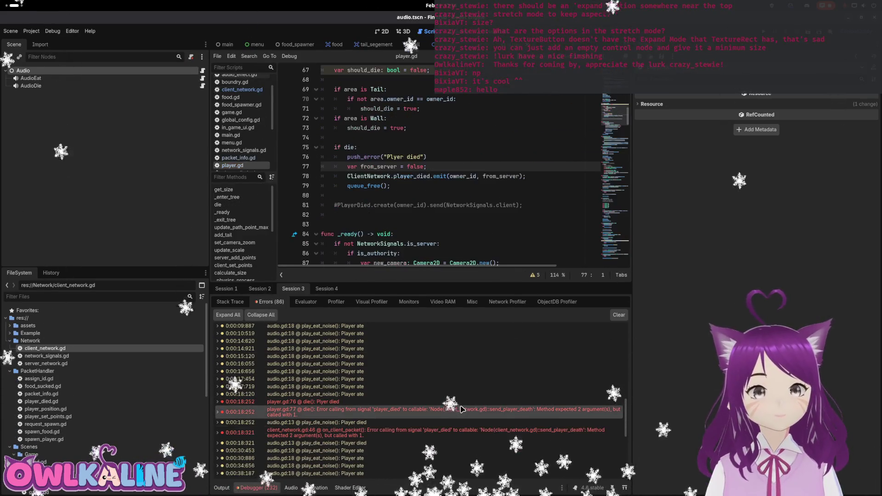
- Step through Session 3's client_network.gd line 46 and player.gd line 77 errors in the Debugger
scroll(421, 191, "up", 3)
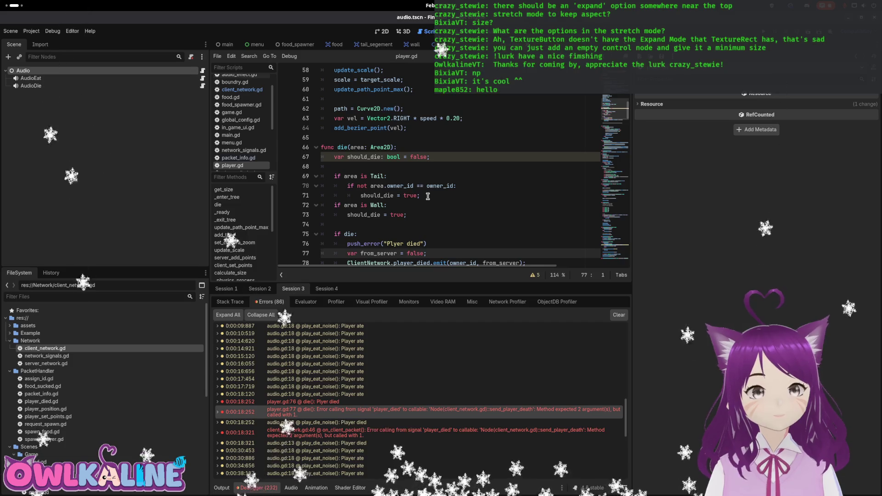
scroll(428, 194, "down", 1)
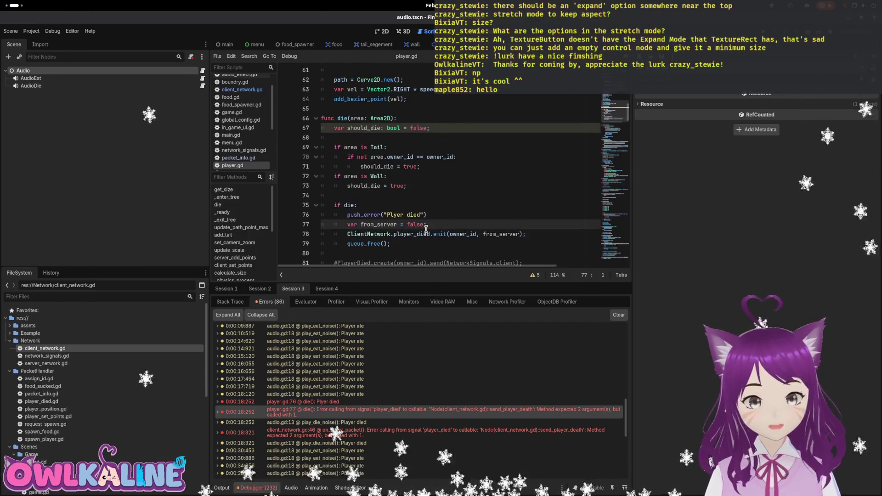
scroll(394, 398, "down", 3)
left_click(394, 398)
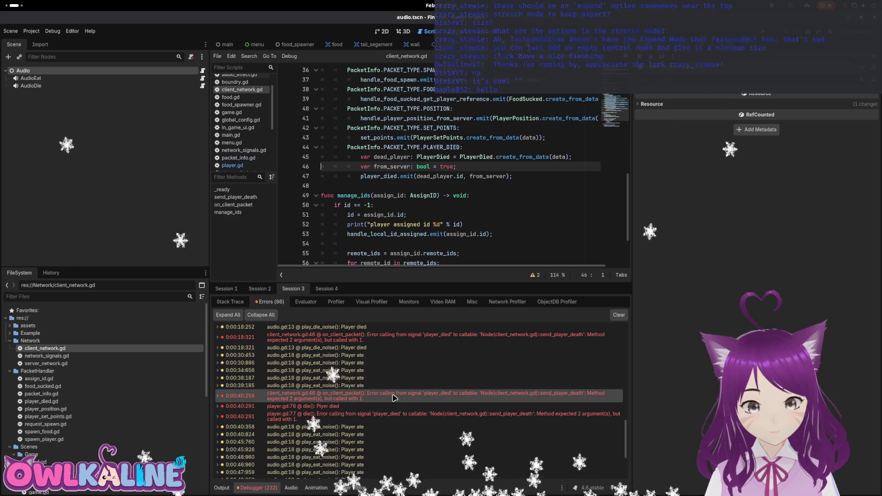
key("Down")
key("Down")
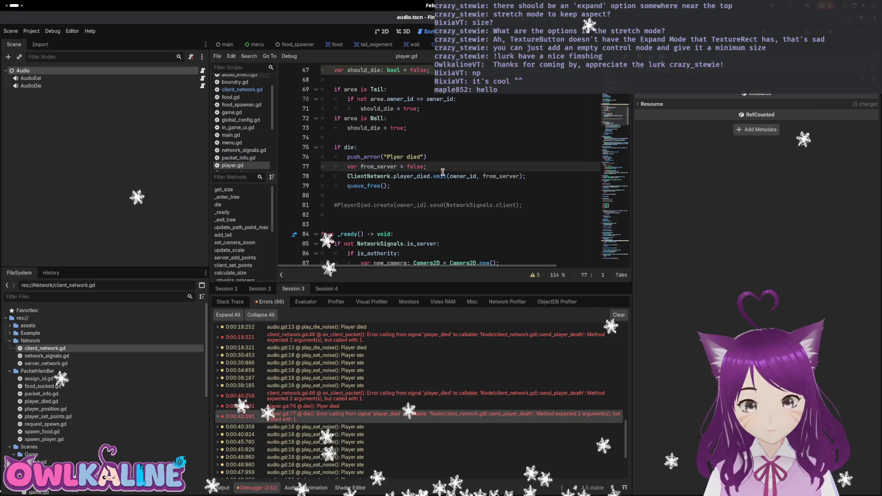
scroll(443, 172, "up", 3)
scroll(444, 175, "down", 4)
scroll(395, 414, "down", 3)
left_click(395, 422)
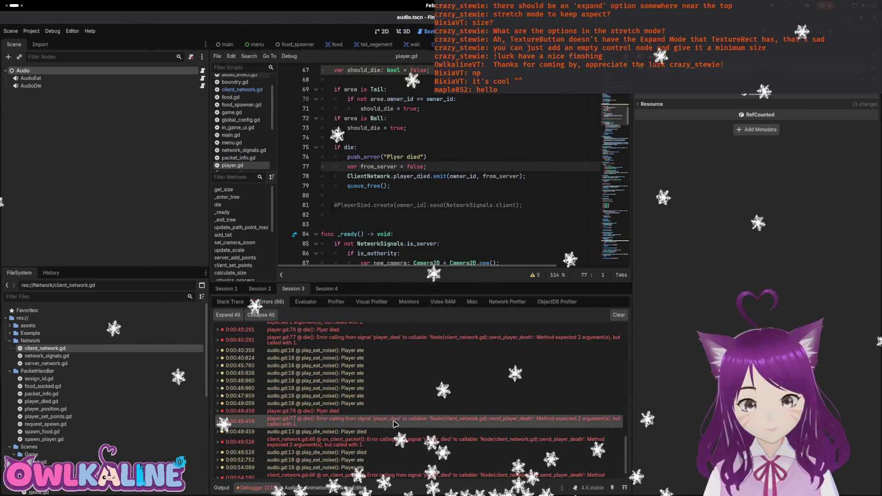
left_click(396, 442)
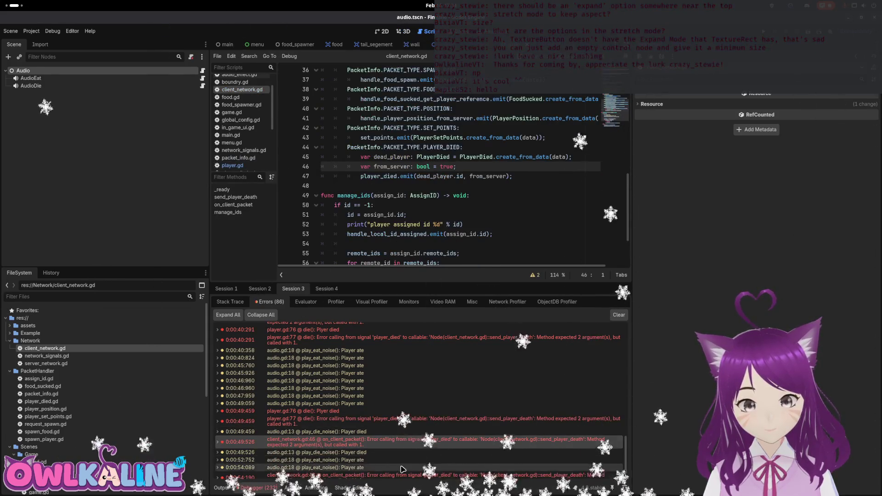
scroll(403, 469, "down", 1)
left_click(405, 452)
left_click(410, 470)
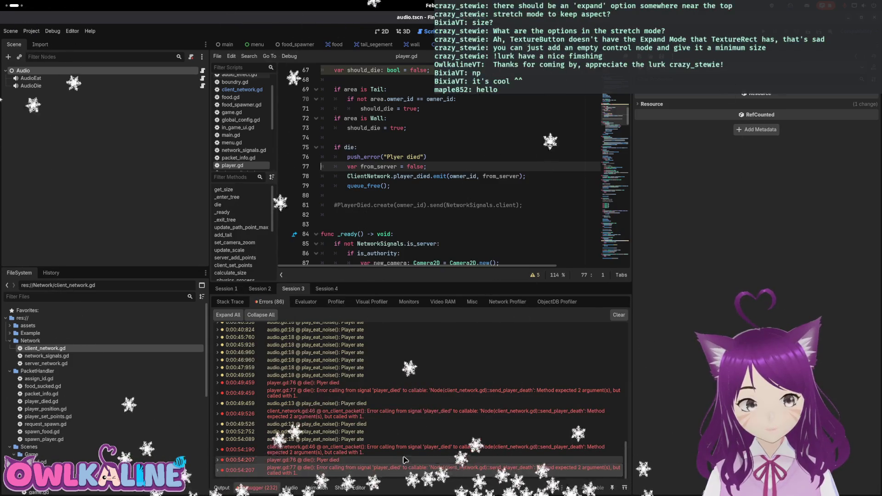
- Inspect the player.gd lines 76–77 and client_network.gd line 46 errors in Sessions 4 and 2, then open audio.gd
left_click(323, 290)
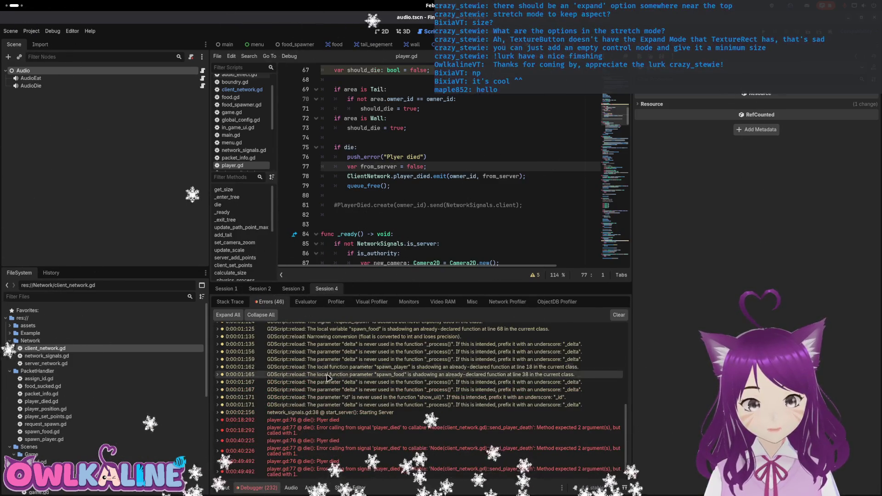
scroll(359, 415, "down", 1)
left_click(370, 409)
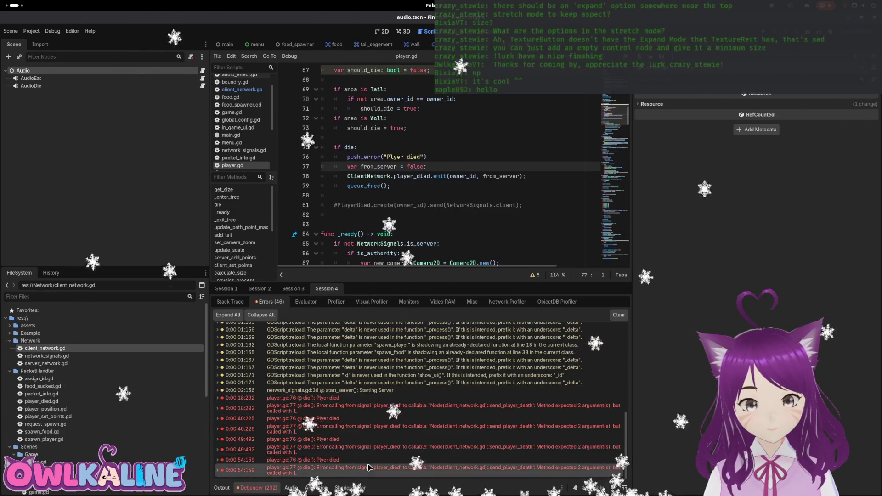
left_click(269, 293)
scroll(368, 414, "down", 1)
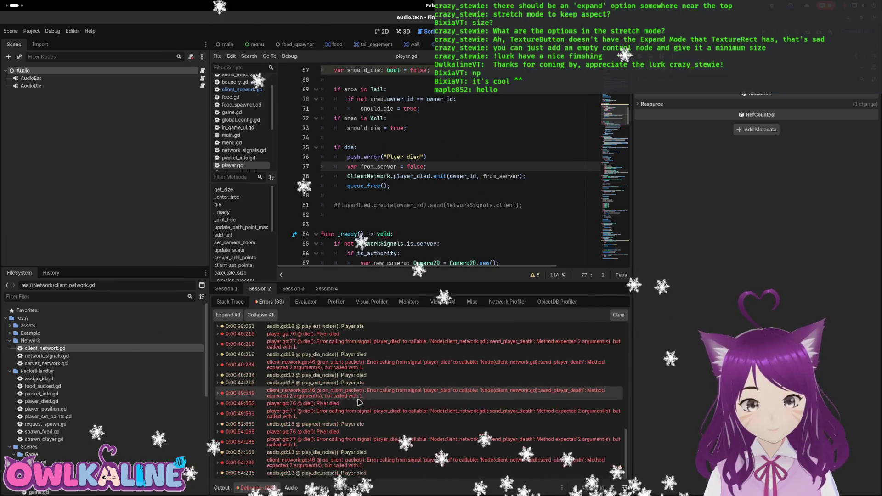
left_click(375, 461)
left_click(376, 442)
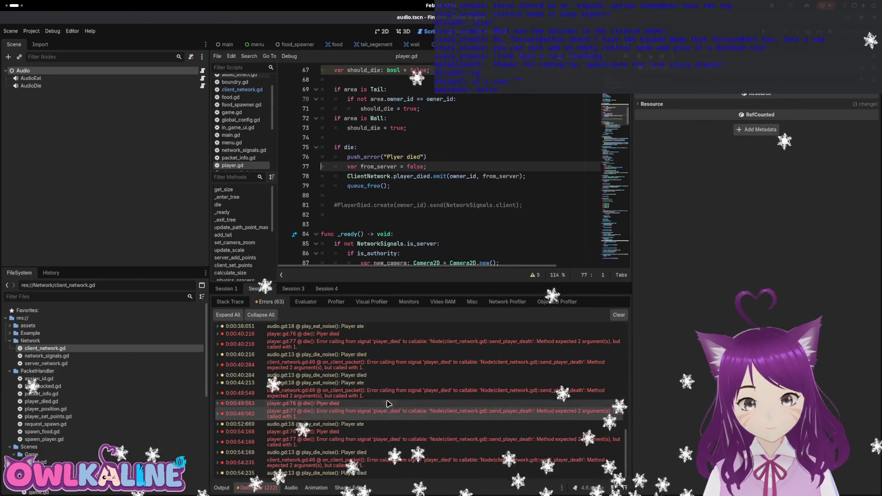
left_click(386, 404)
left_click(387, 367)
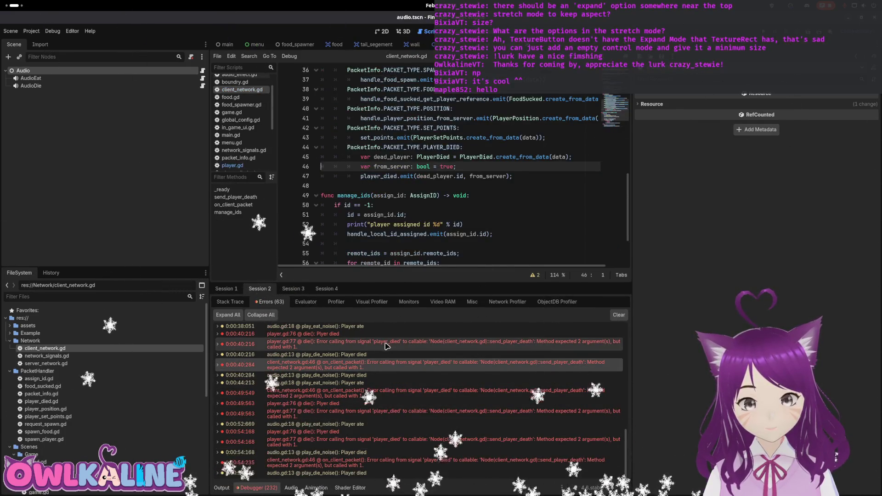
left_click(386, 345)
left_click(203, 71)
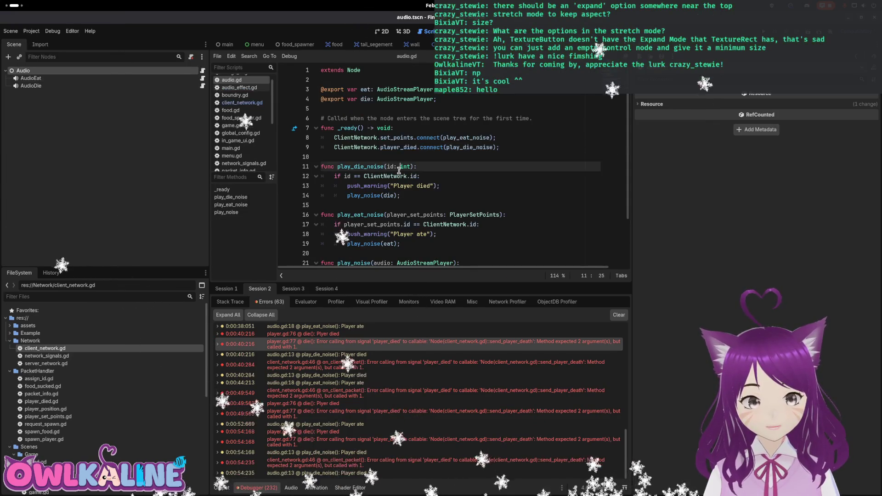
- Add a 'from_server: bool' parameter to audio.gd's play_die_noise(id), then run the project with F5
double_click(399, 147)
scroll(401, 144, "down", 1)
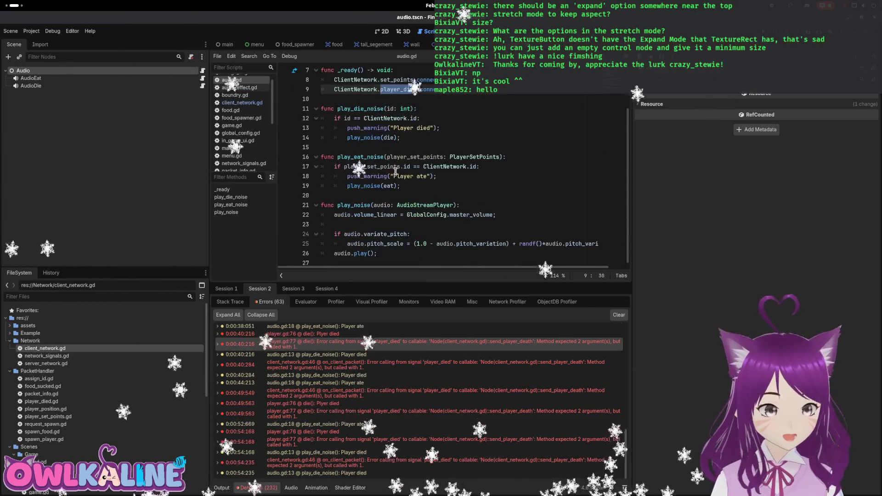
double_click(467, 120)
key("Down")
key("Down")
key("Left")
key("Left")
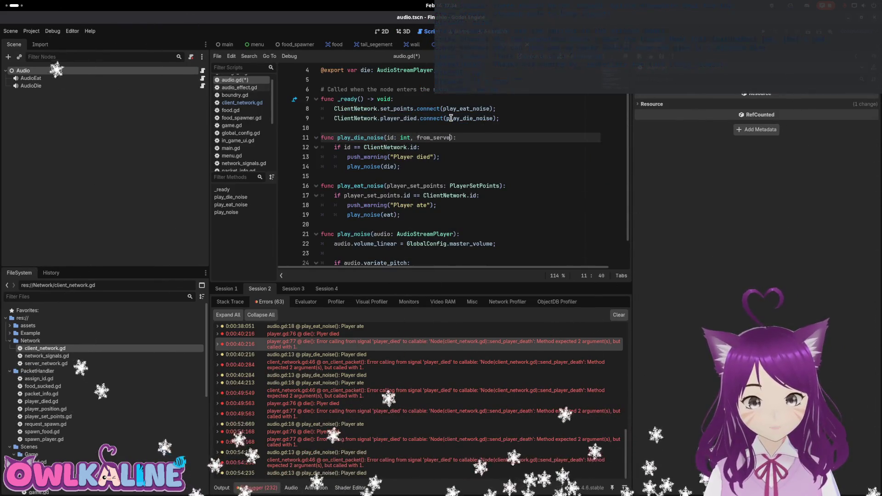
type("l")
key("Escape")
key("Down")
key("Home")
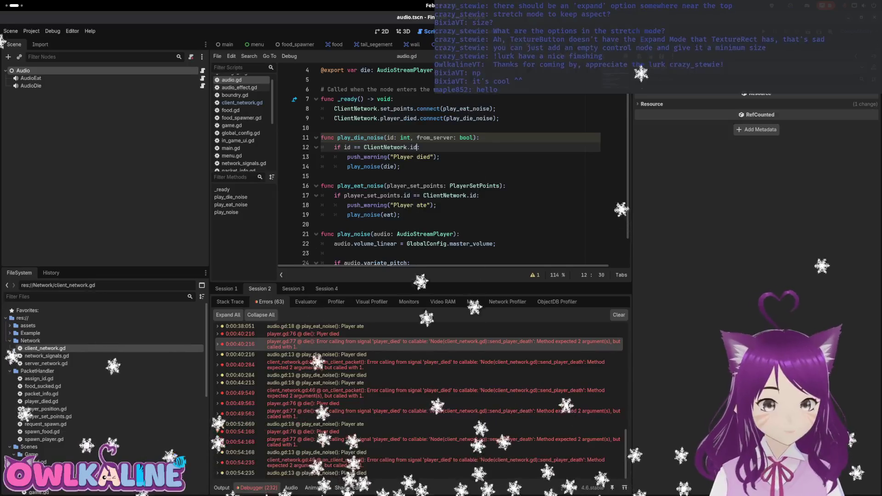
key("F5")
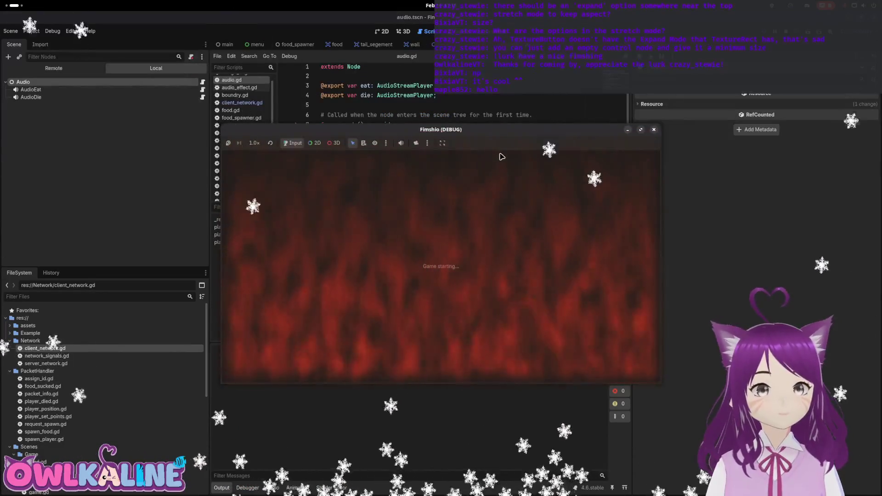
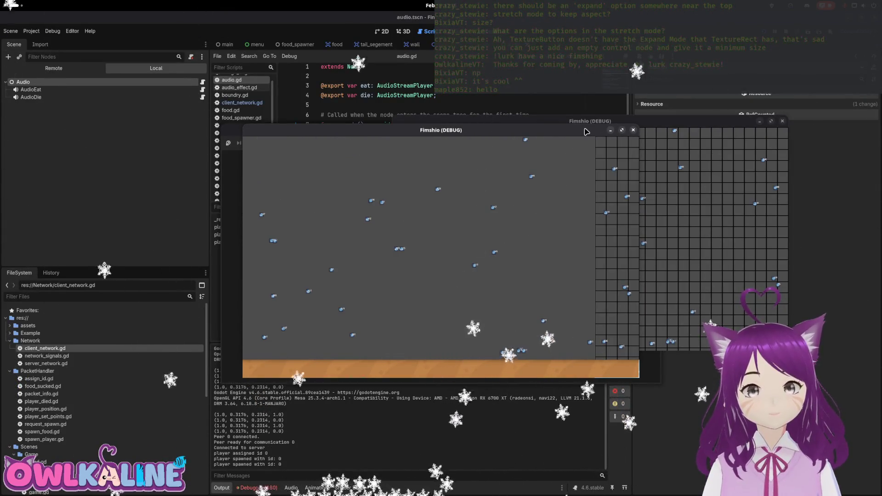
- Move the grey game window aside and stop both running Fimshio debug instances with F8
left_click_drag(586, 132, 629, 179)
left_click(387, 160)
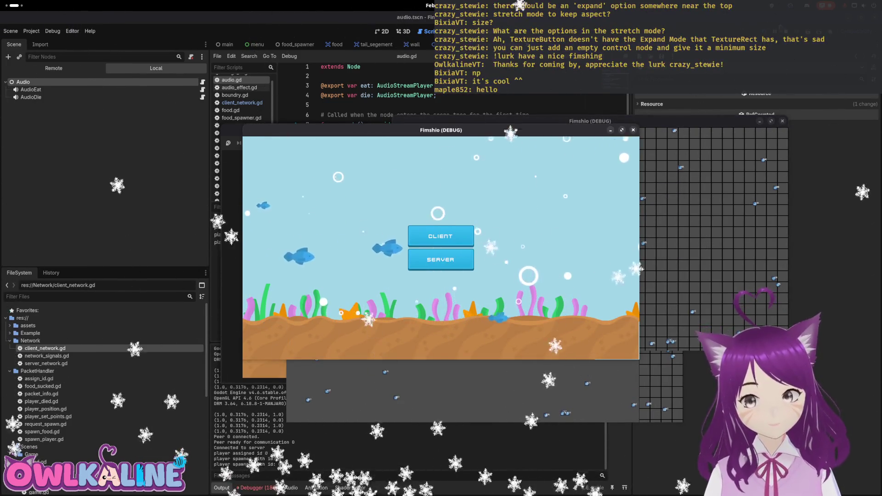
key("F8")
scroll(102, 410, "down", 2)
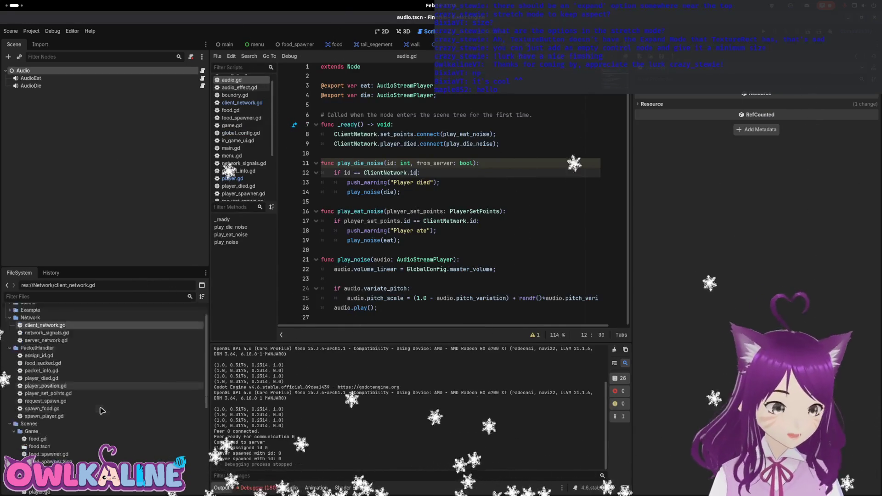
scroll(102, 410, "down", 5)
- Clear the AudioDie player's ratchet_med3.wav stream and save the audio scene
left_click(78, 79)
left_click(79, 87)
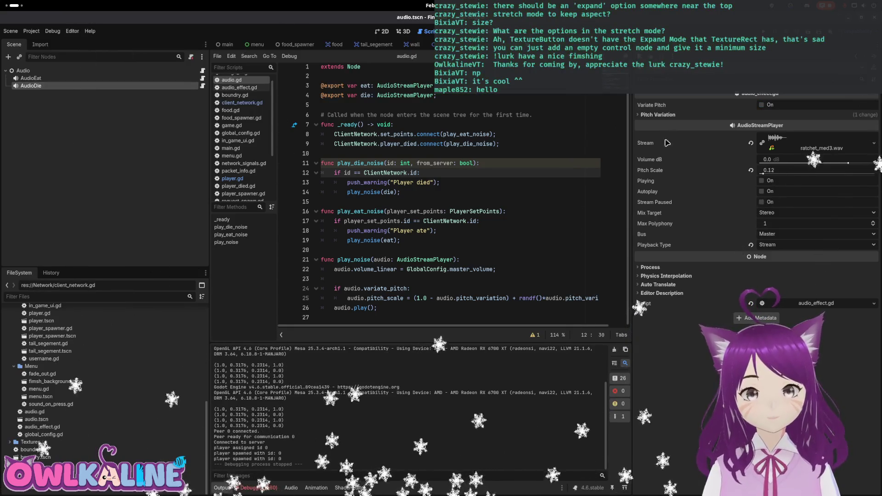
left_click(752, 143)
key("ctrl+s")
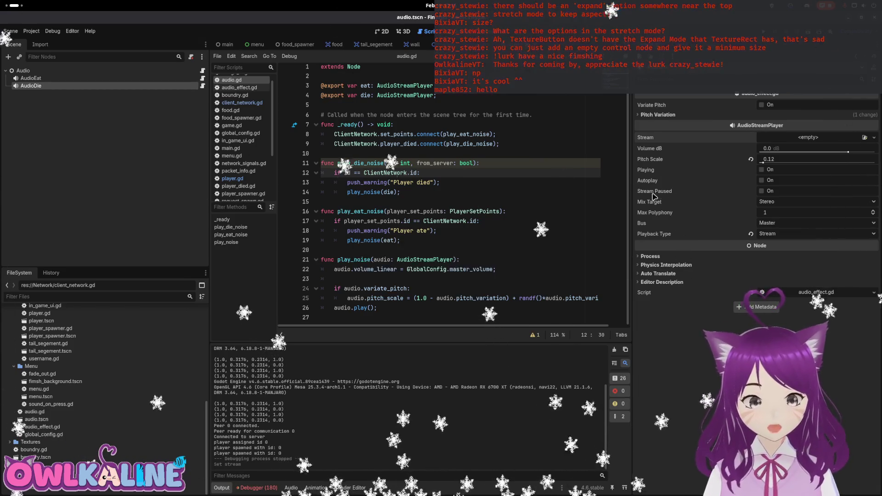
- Expand assets > abc > A_patterns in the FileSystem dock
scroll(81, 426, "up", 10)
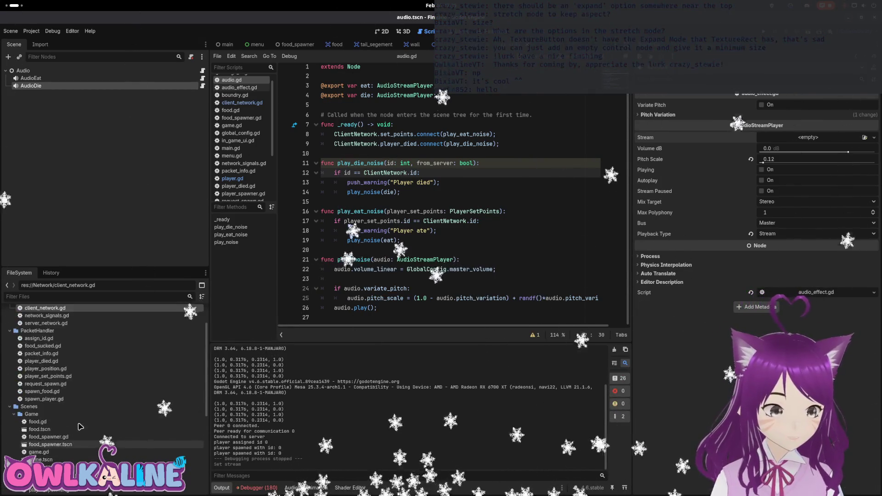
left_click(9, 325)
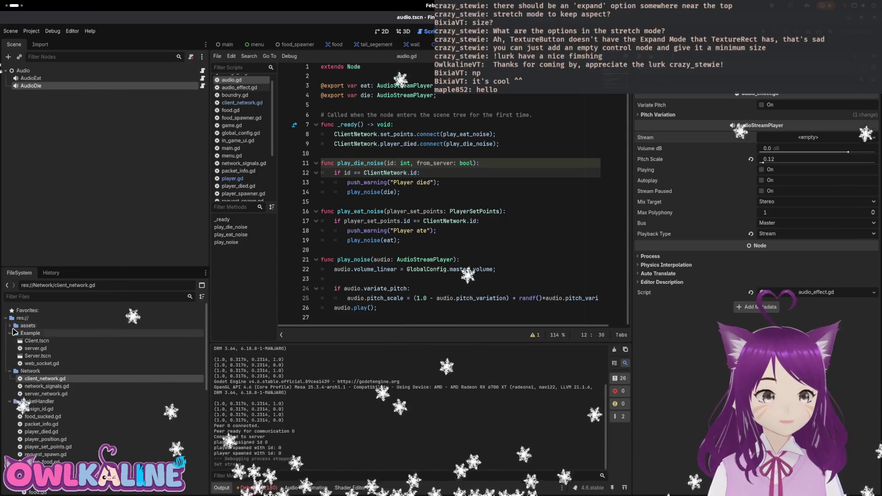
left_click(14, 334)
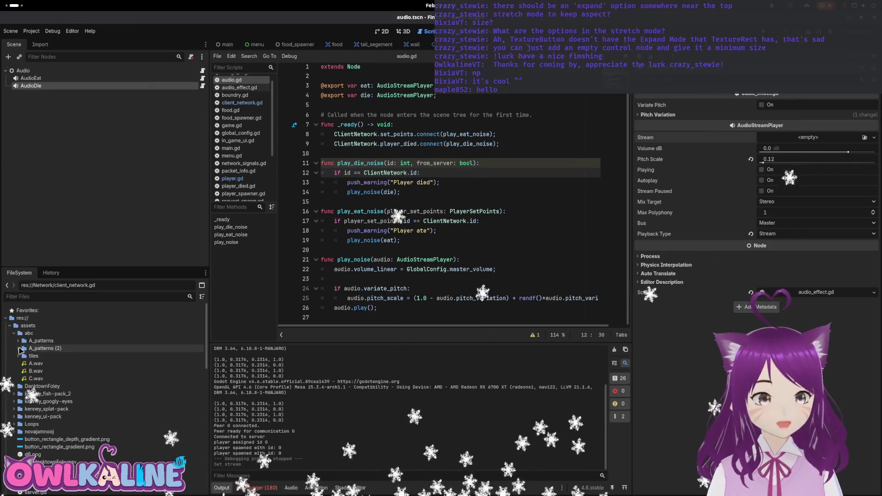
left_click(18, 341)
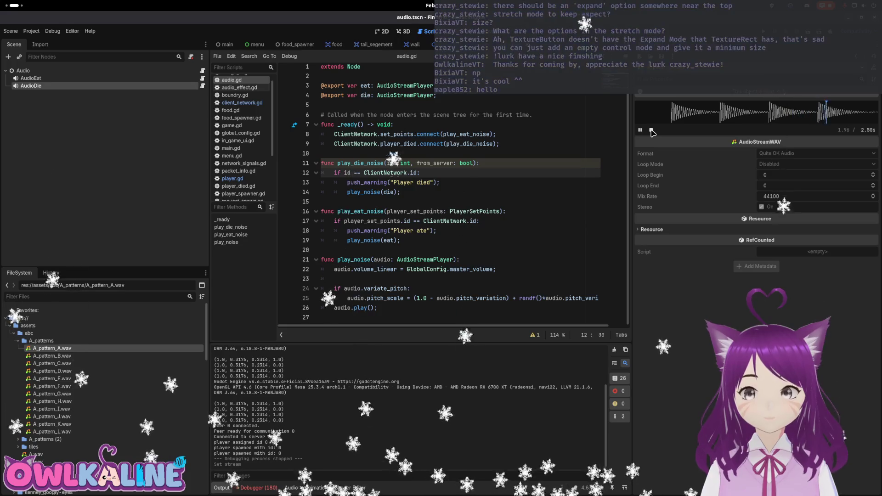
- Preview A_pattern_D.wav, then play and skip through the A.wav clip
left_click(91, 372)
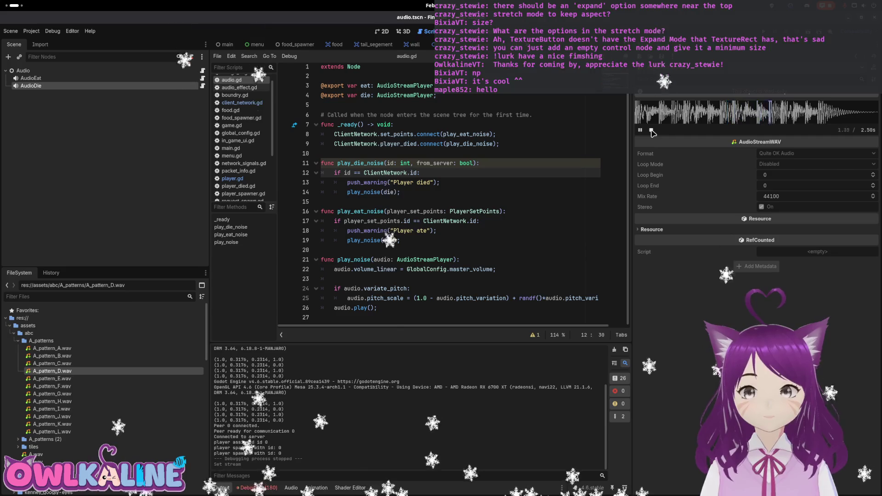
scroll(101, 421, "down", 1)
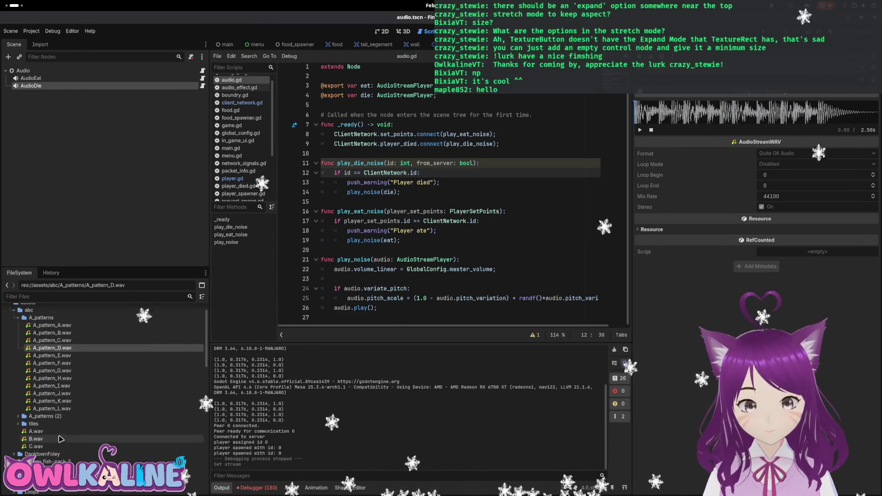
left_click(55, 431)
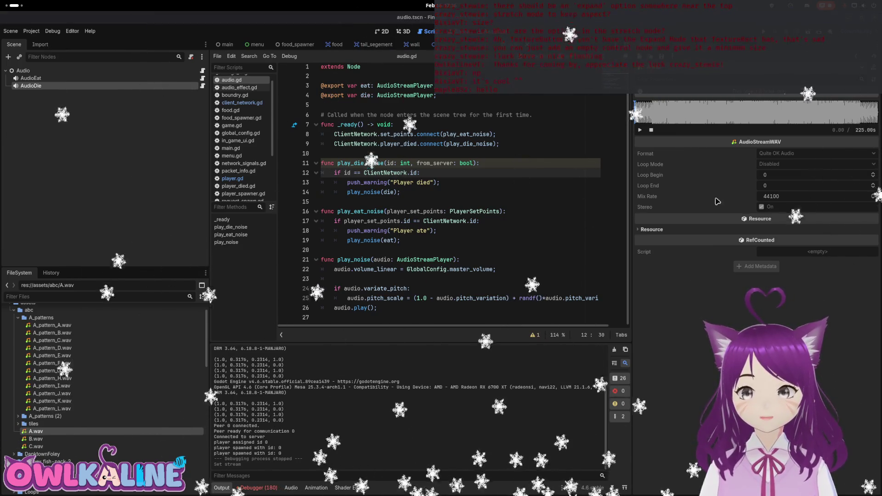
left_click(640, 131)
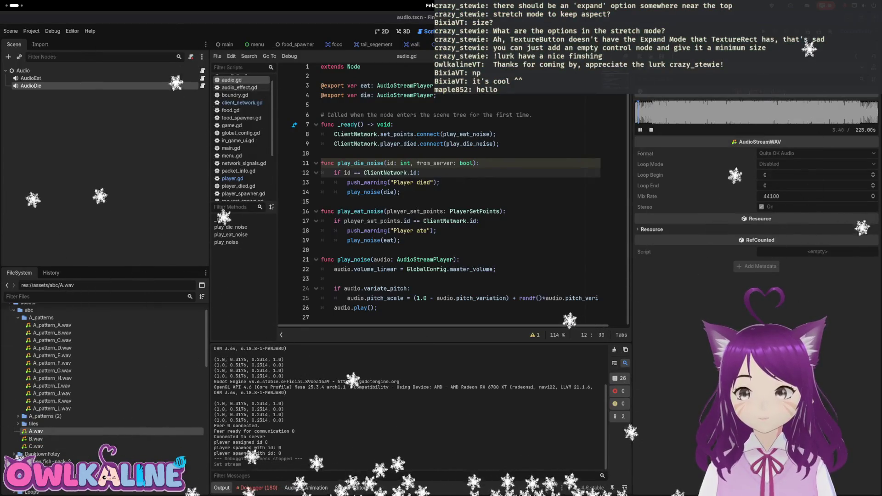
left_click(678, 117)
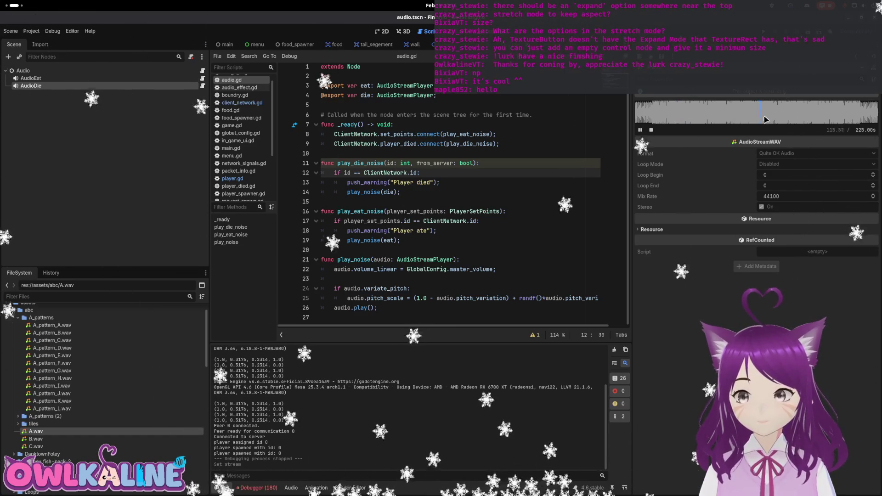
left_click(817, 118)
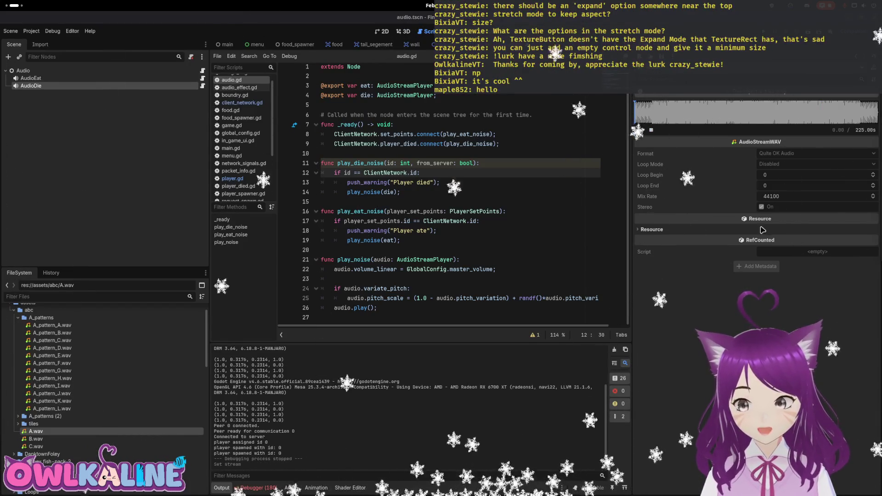
- Audition B.wav and the 93-second C.wav, then stop the preview
left_click(63, 440)
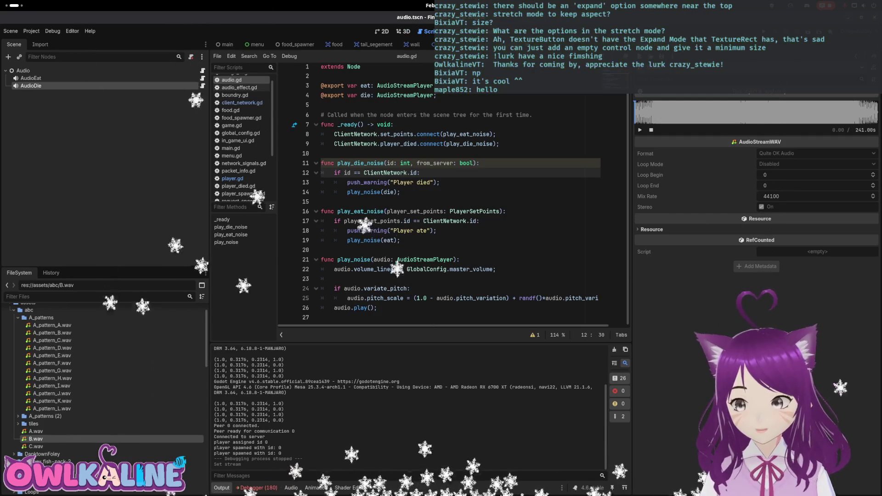
left_click(640, 130)
left_click(664, 113)
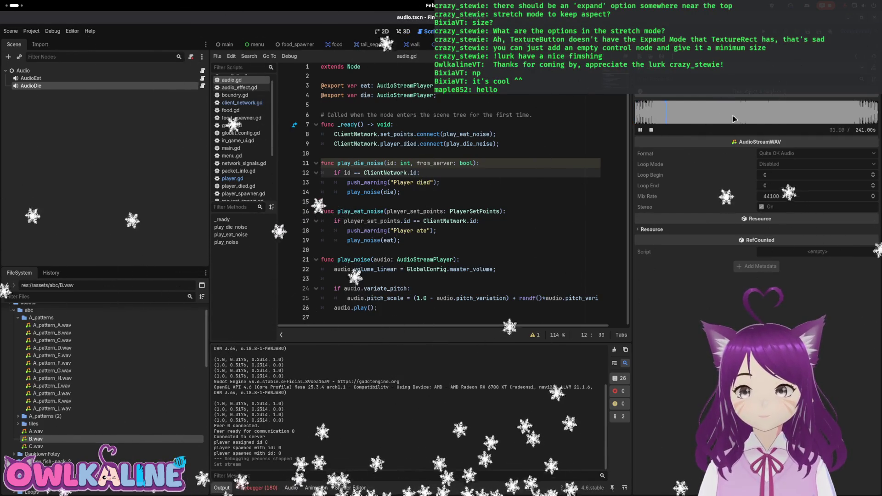
left_click(753, 108)
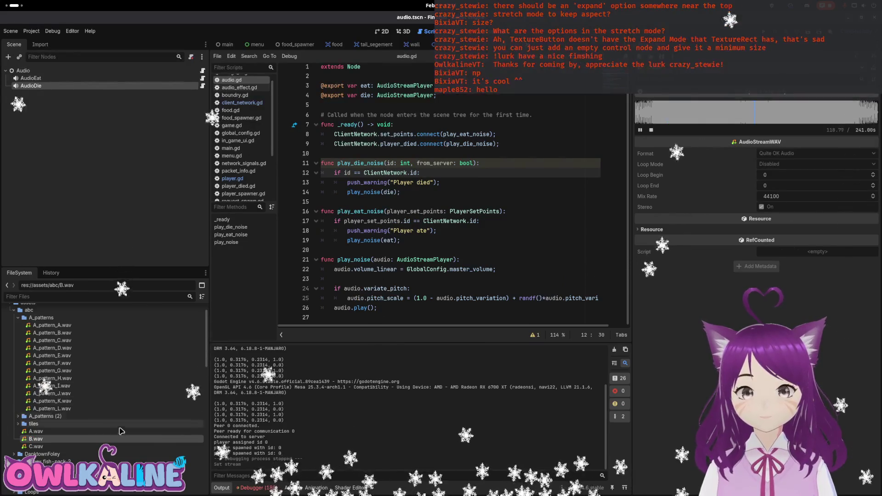
left_click(121, 447)
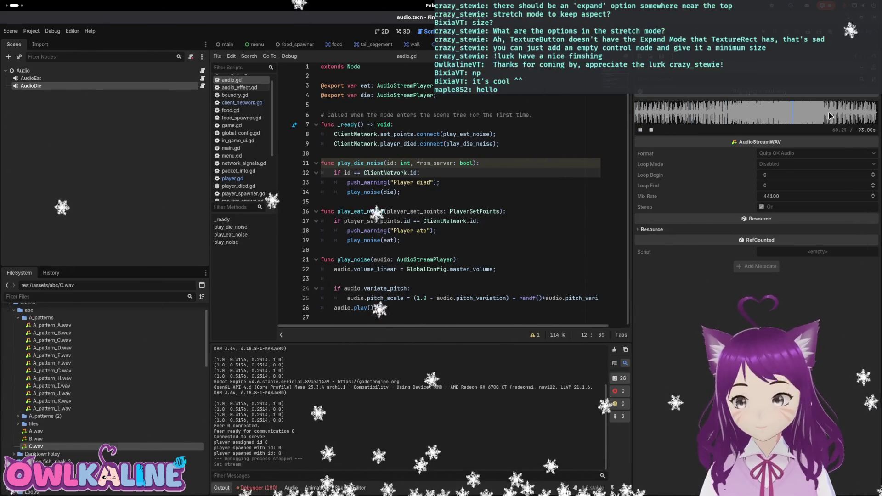
left_click(652, 130)
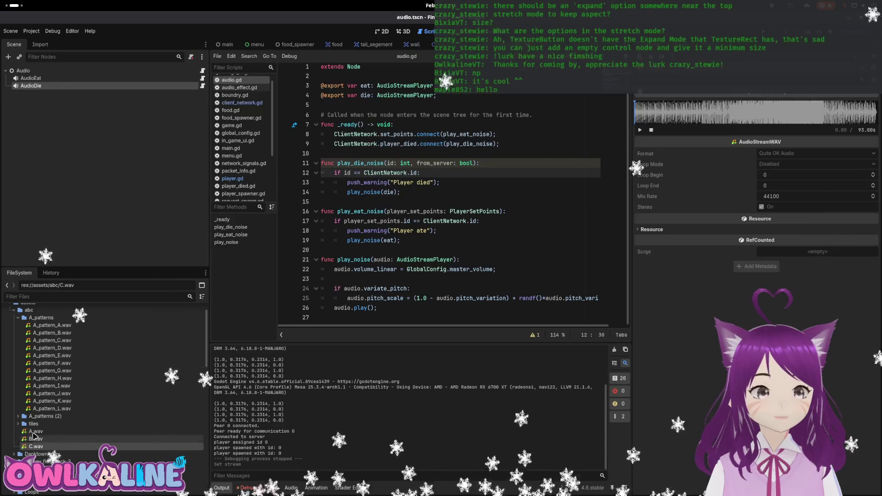
- Expand the A_patterns (2) folder and preview the 2.50-second A_pattern_A.wav
scroll(35, 401, "up", 2)
left_click(17, 439)
scroll(18, 444, "down", 3)
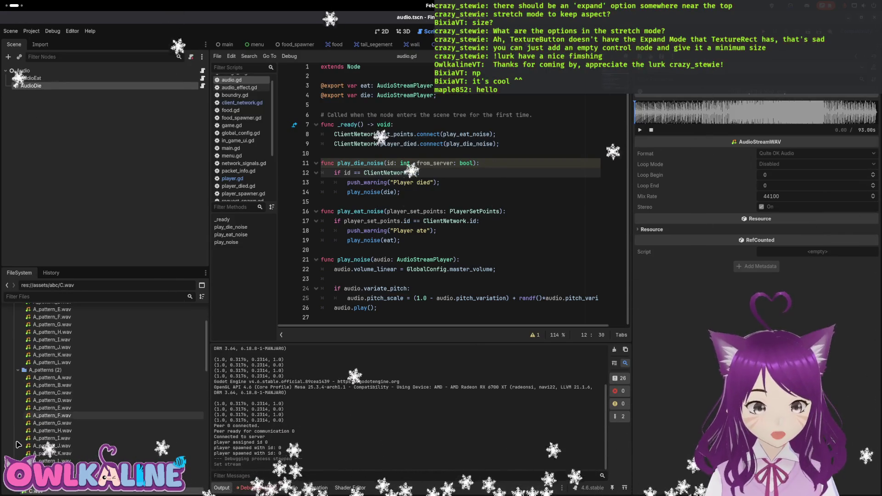
left_click(58, 379)
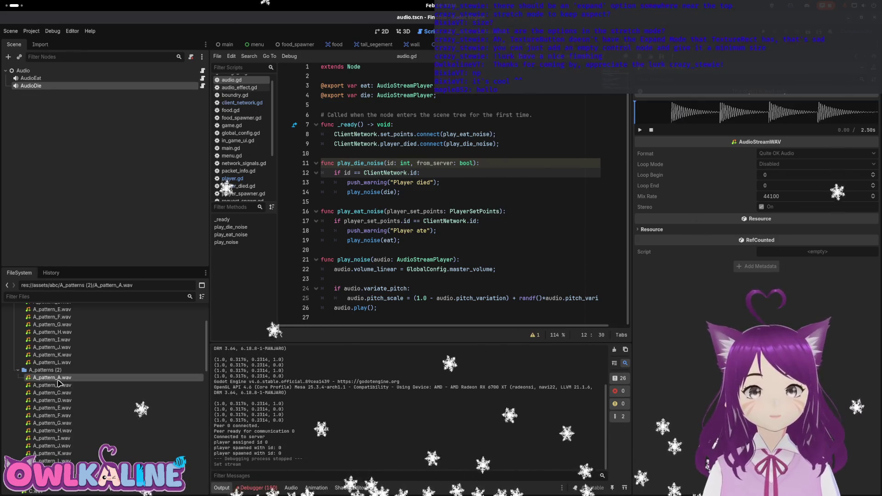
- Preview A_pattern_D.wav, then collapse A_patterns, abc, Network, PacketHandler, Scenes and assets folders
left_click(51, 400)
scroll(36, 377, "up", 3)
left_click(19, 340)
left_click(14, 334)
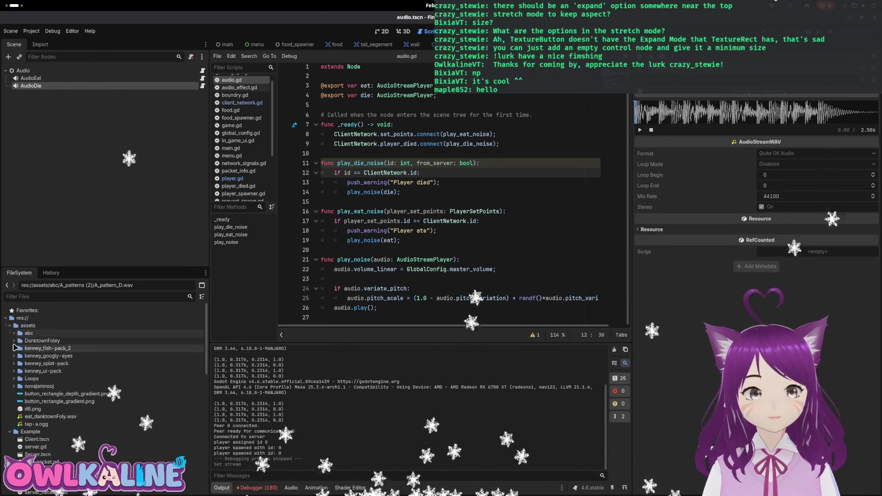
scroll(46, 334, "down", 4)
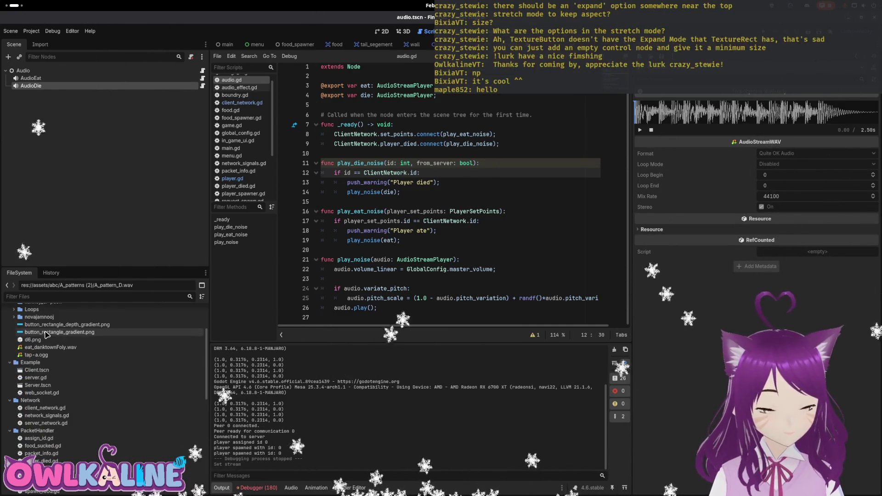
scroll(55, 349, "down", 5)
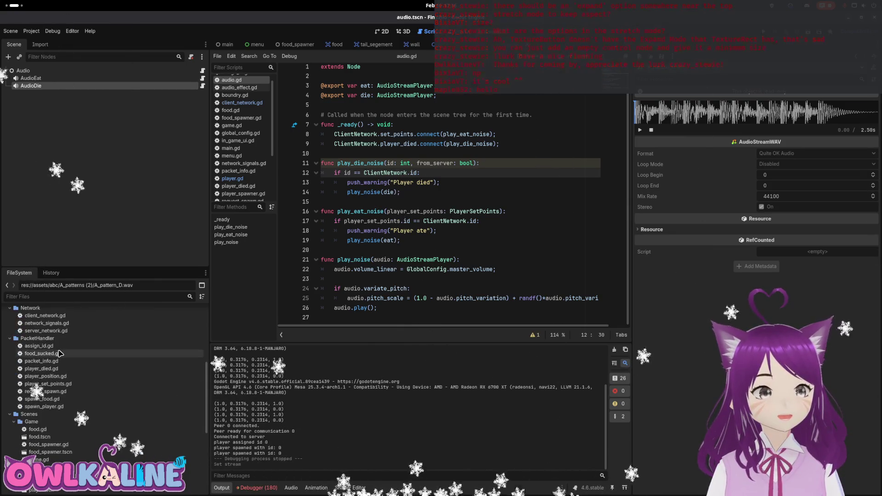
scroll(12, 327, "up", 1)
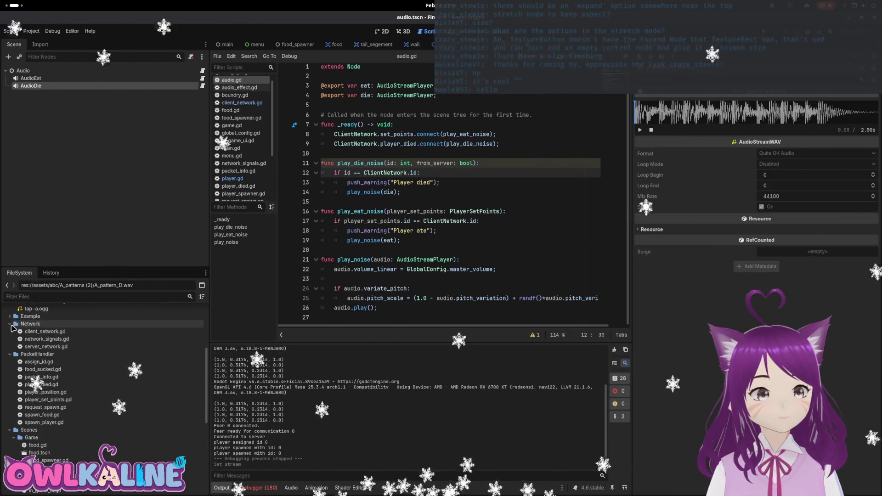
left_click(10, 324)
left_click(9, 331)
left_click(10, 339)
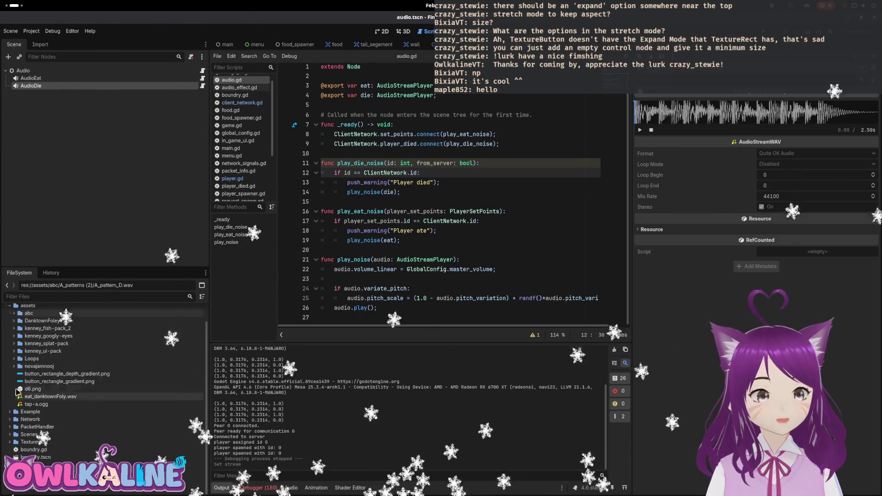
scroll(58, 383, "up", 1)
left_click(10, 326)
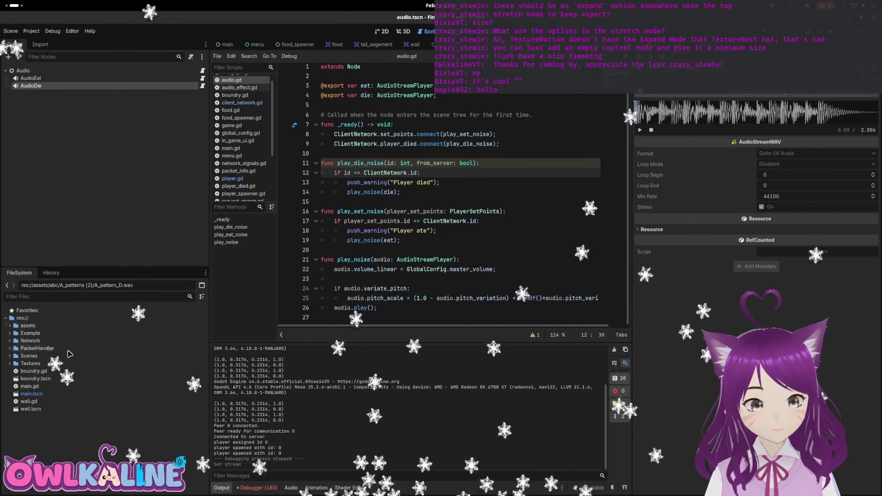
- Open wall.gd at the end of line 13 and run the game with F5
left_click(28, 401)
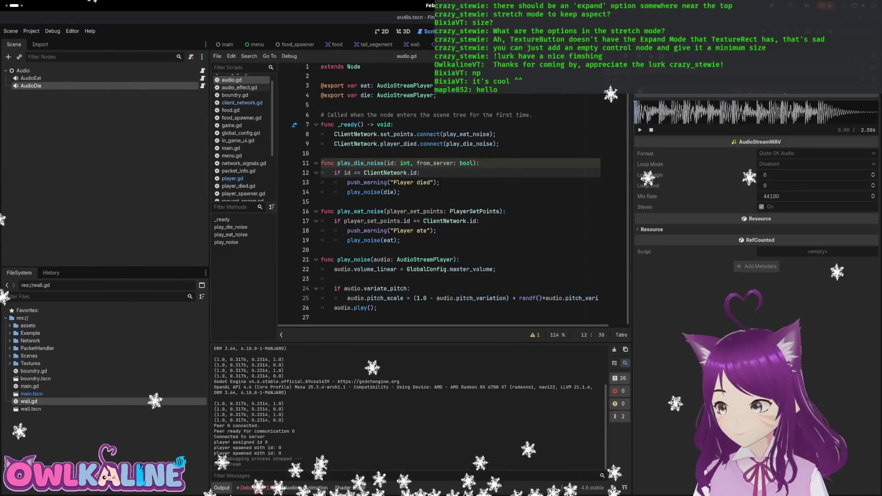
left_click(520, 183)
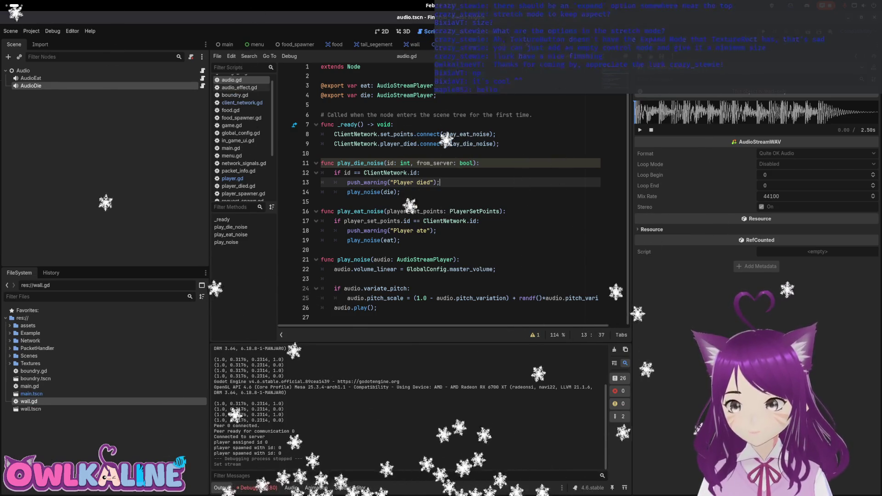
key("F5")
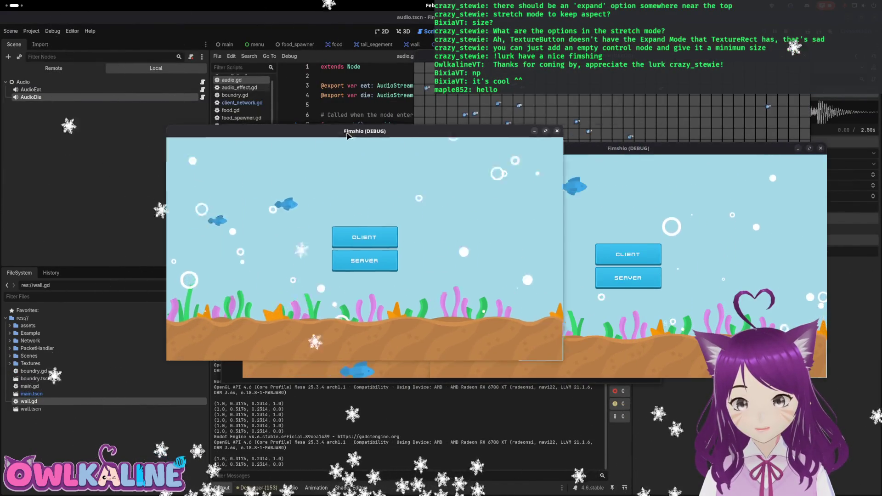
- Join the first Fimshio instance as a client and arrange the two game windows side by side
left_click(604, 244)
mouse_move(609, 148)
left_mouse_down()
mouse_move(557, 208)
mouse_move(573, 181)
mouse_move(260, 176)
mouse_move(184, 145)
left_mouse_up()
mouse_move(322, 128)
left_mouse_down()
mouse_move(619, 266)
mouse_move(669, 243)
mouse_move(666, 223)
left_mouse_up()
left_click_drag(364, 157, 319, 79)
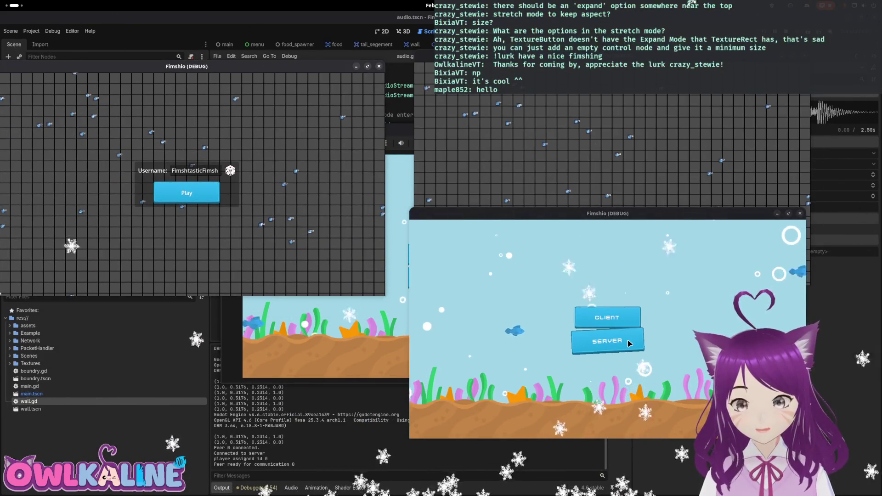
left_click(658, 224)
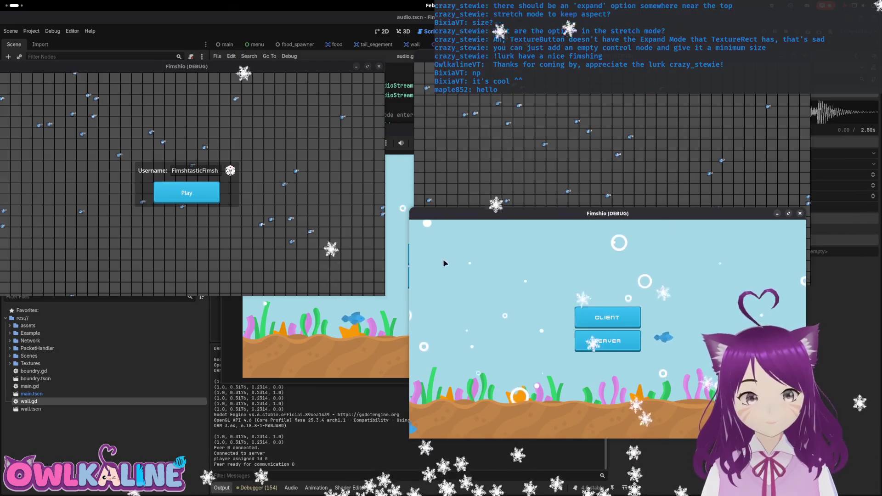
left_click(171, 116)
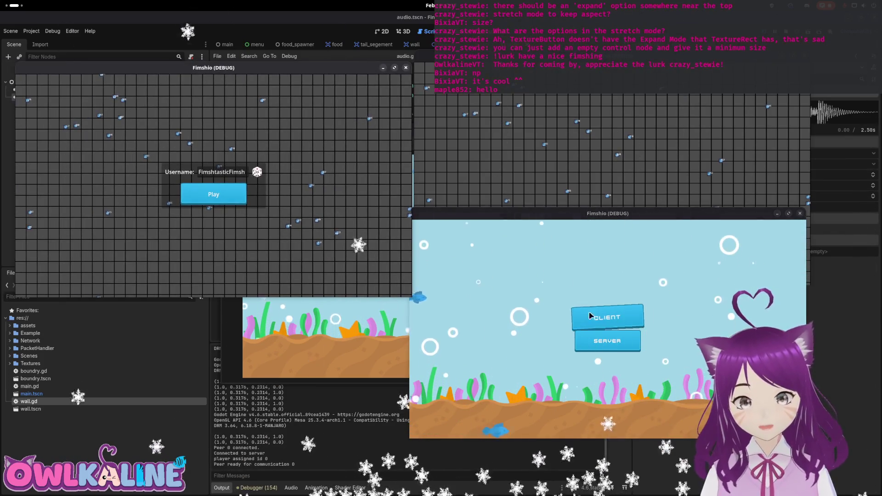
- Join and play in the second instance, then check the debugger's 'Player ate' error list
left_click(591, 317)
left_click(616, 339)
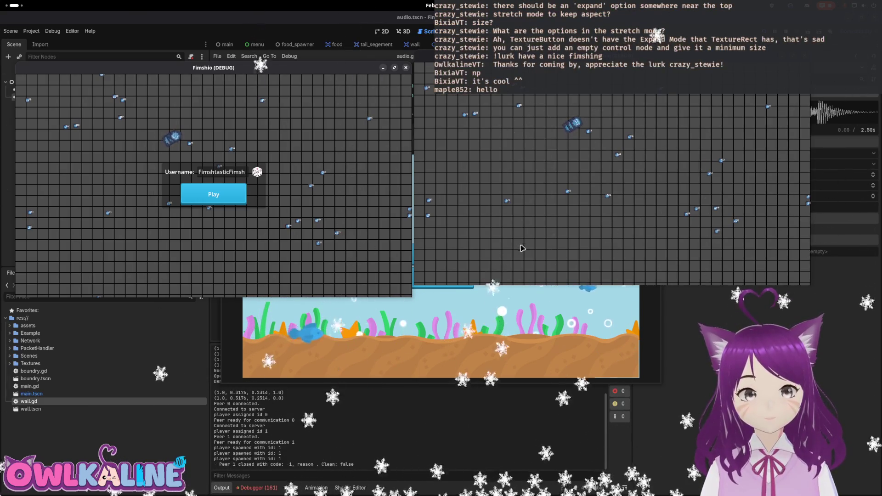
left_click(273, 490)
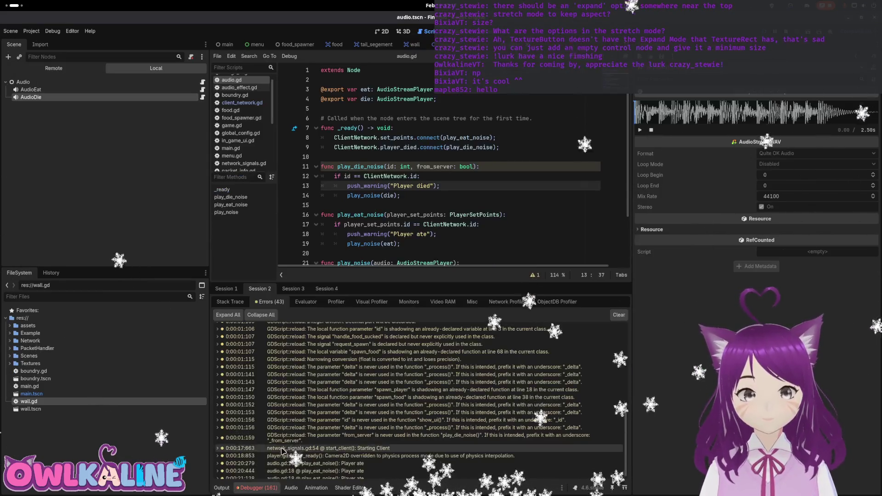